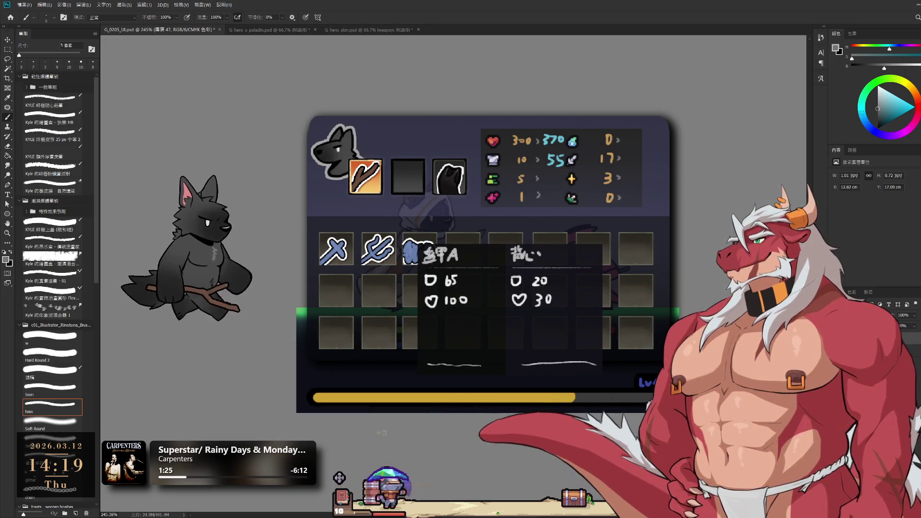
key("h")
key("b")
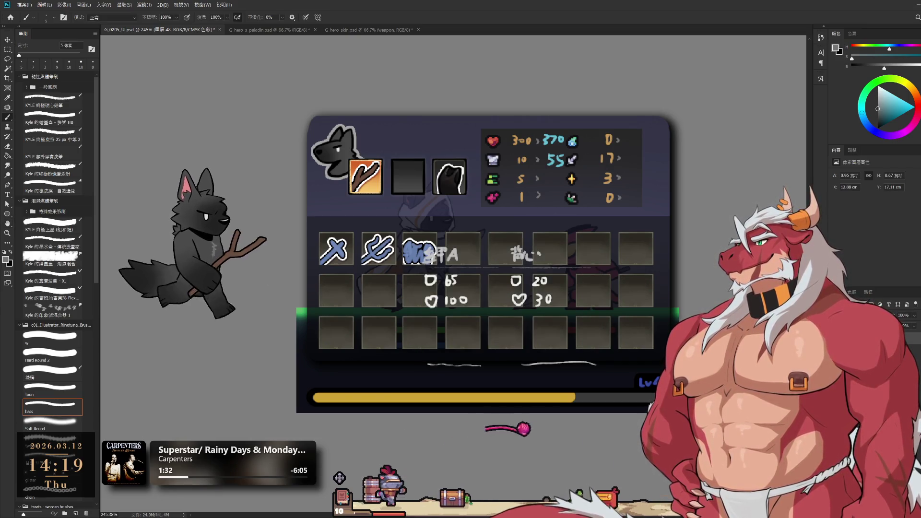
key("h")
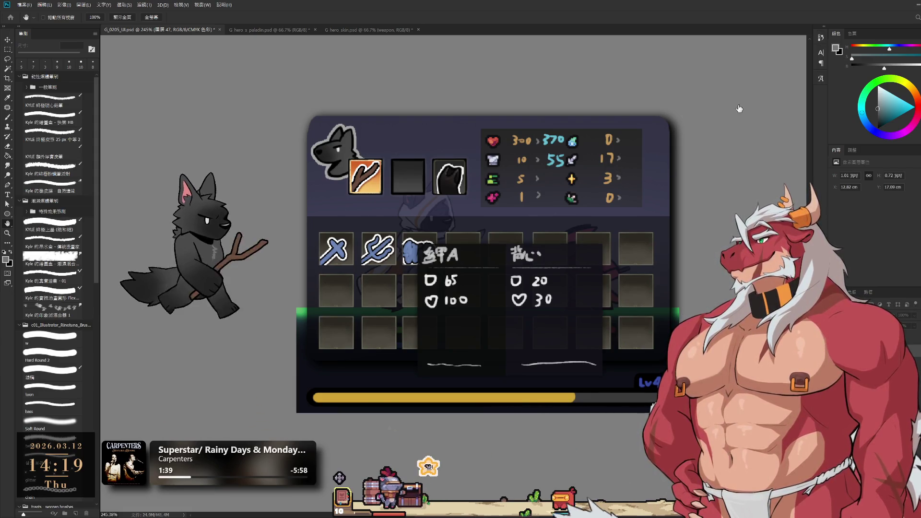
key("i")
key("h")
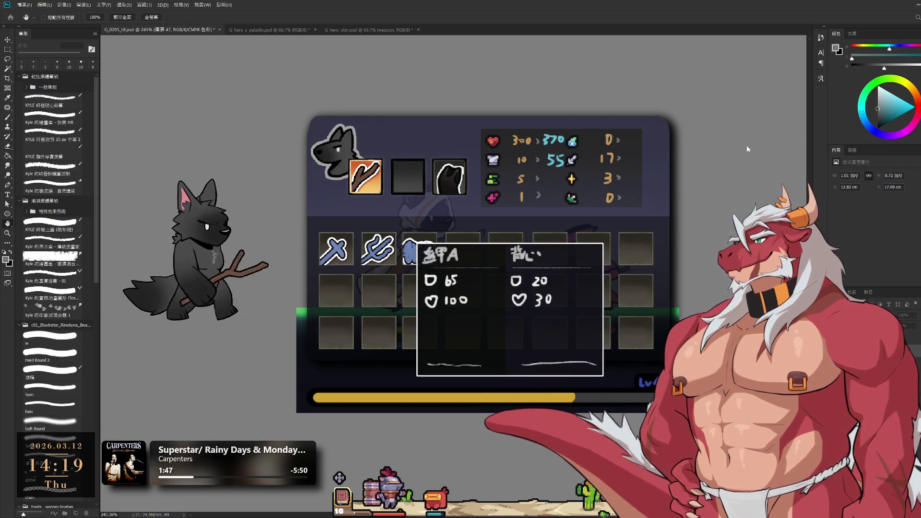
key("i")
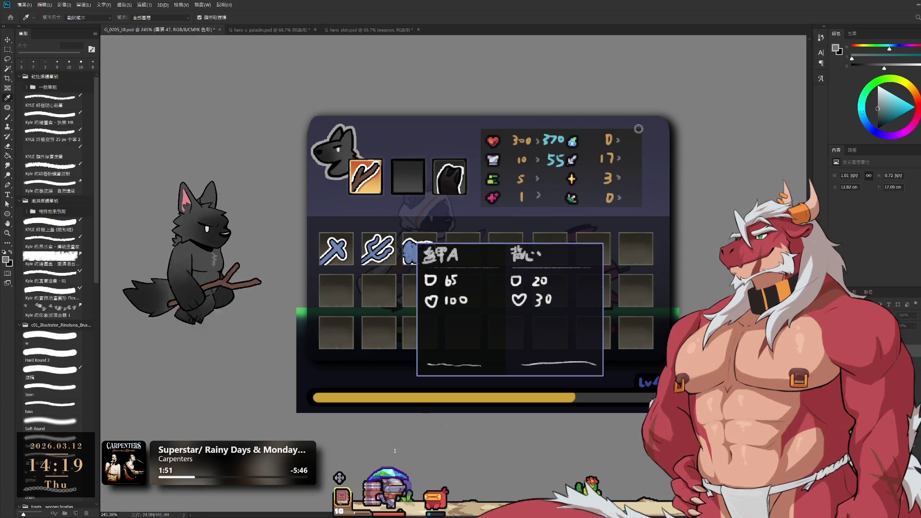
key("h")
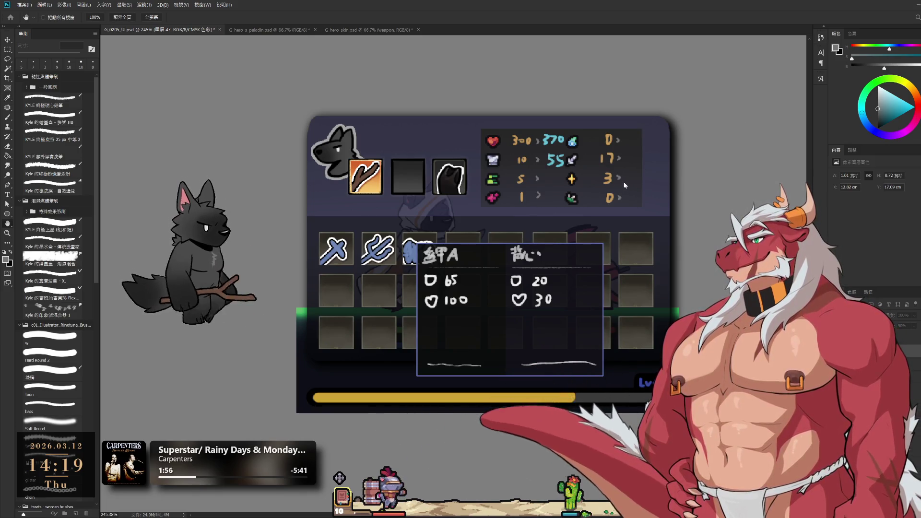
key("ctrl")
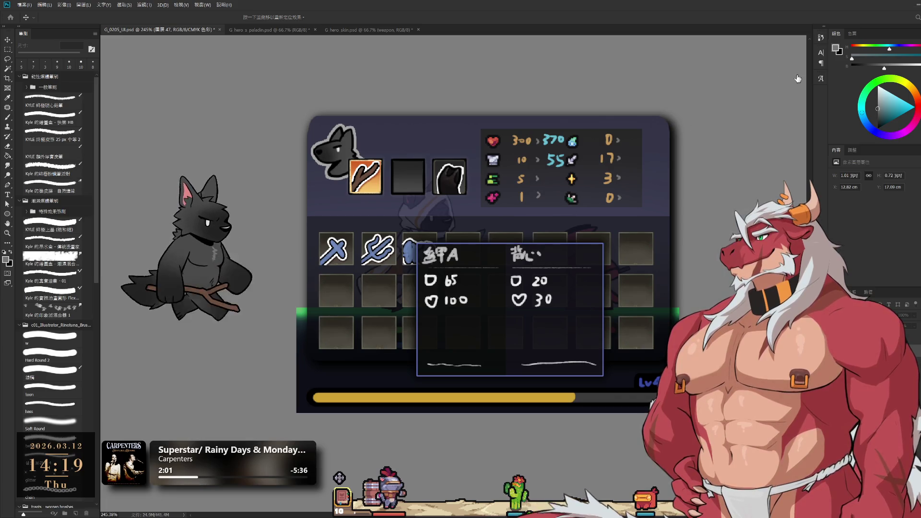
key("i")
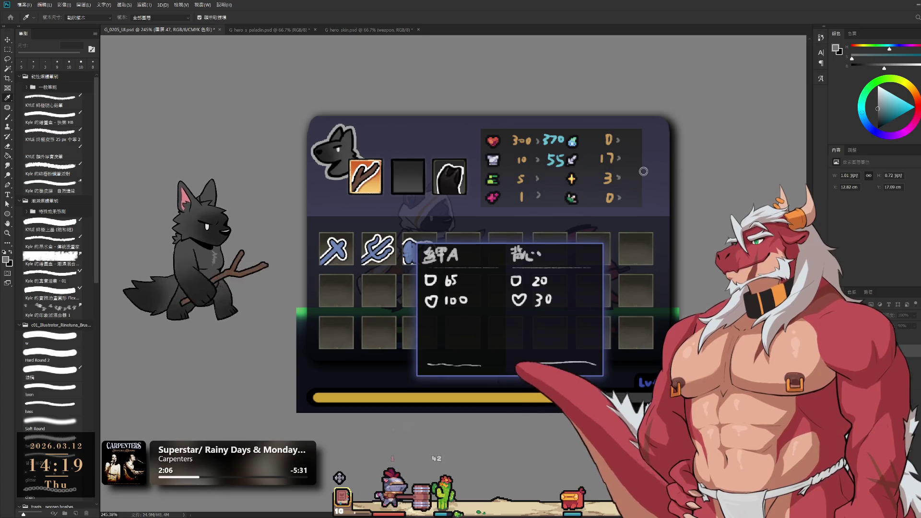
key("v")
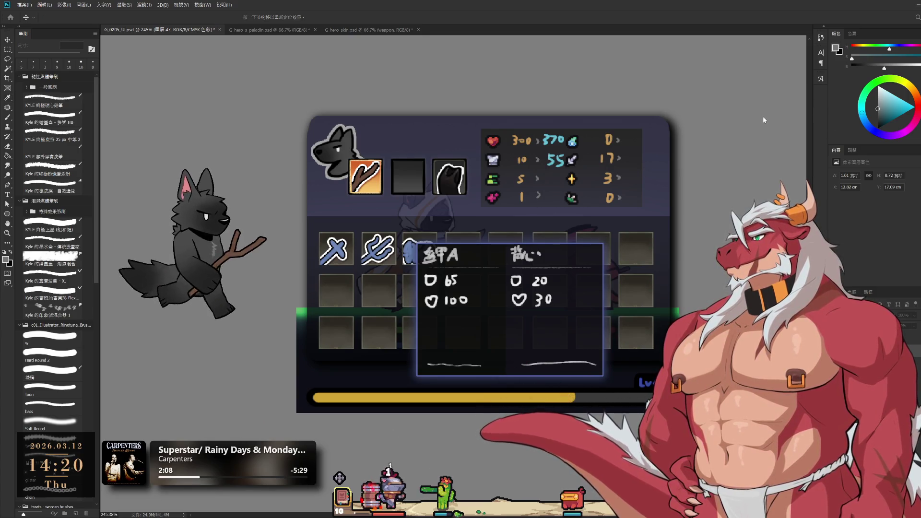
key("b")
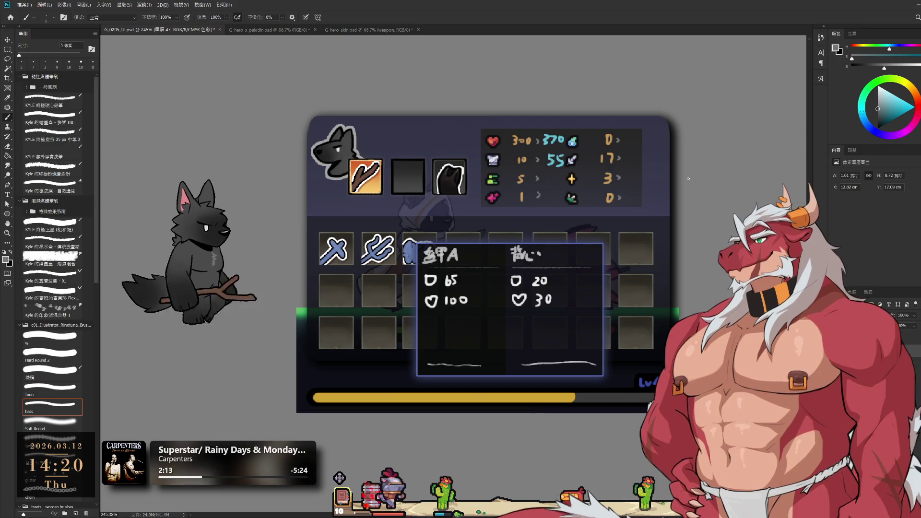
Step: Pan the view right and down, then zoom out until the entire mockup page shows
mouse_move(572, 211)
left_mouse_down()
mouse_move(633, 239)
mouse_move(589, 312)
left_mouse_up()
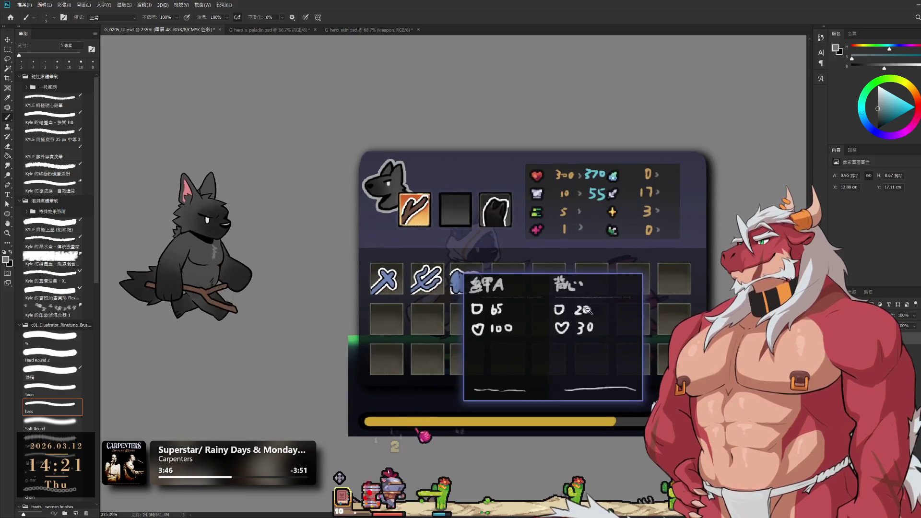
scroll(592, 315, "down", 1)
left_click_drag(633, 299, 604, 298)
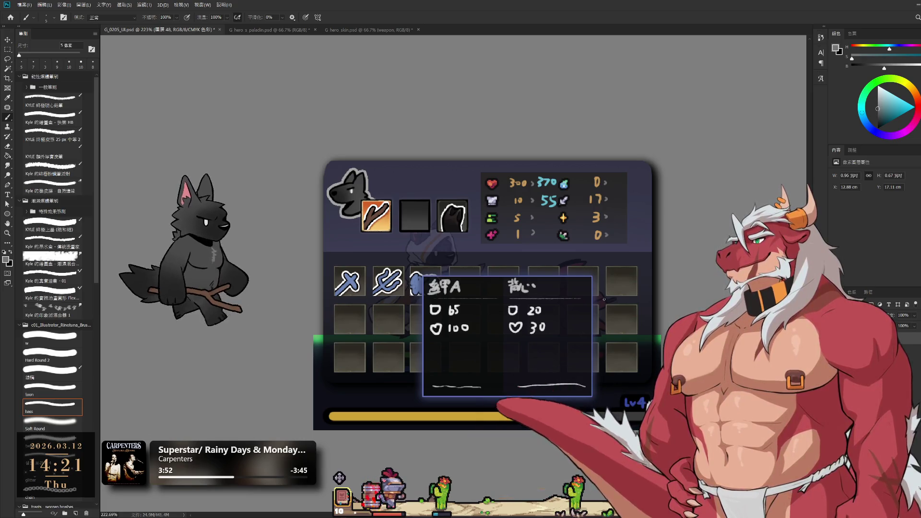
scroll(604, 299, "down", 5)
left_click_drag(604, 299, 716, 188)
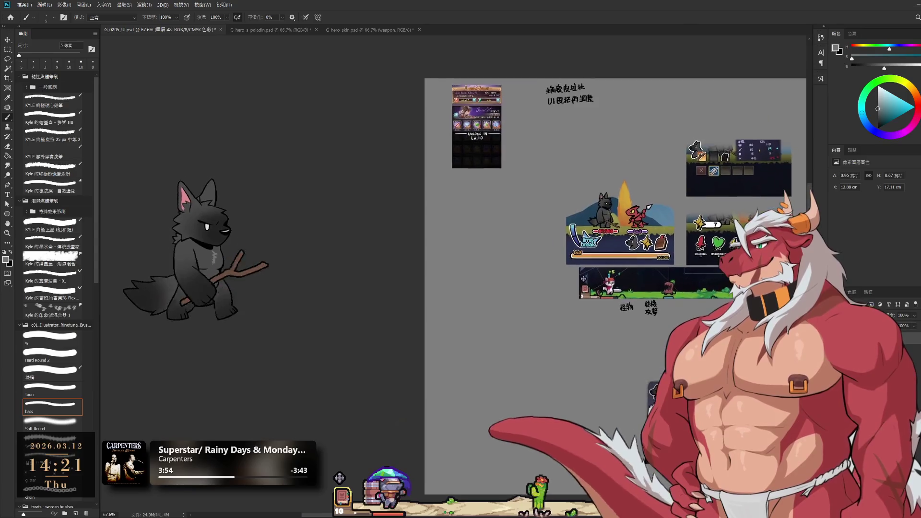
Step: Zoom in and pan onto the battle panel and the 怪物 / 特殊攻擊 field strip
left_click_drag(707, 401, 663, 343)
scroll(663, 343, "up", 2)
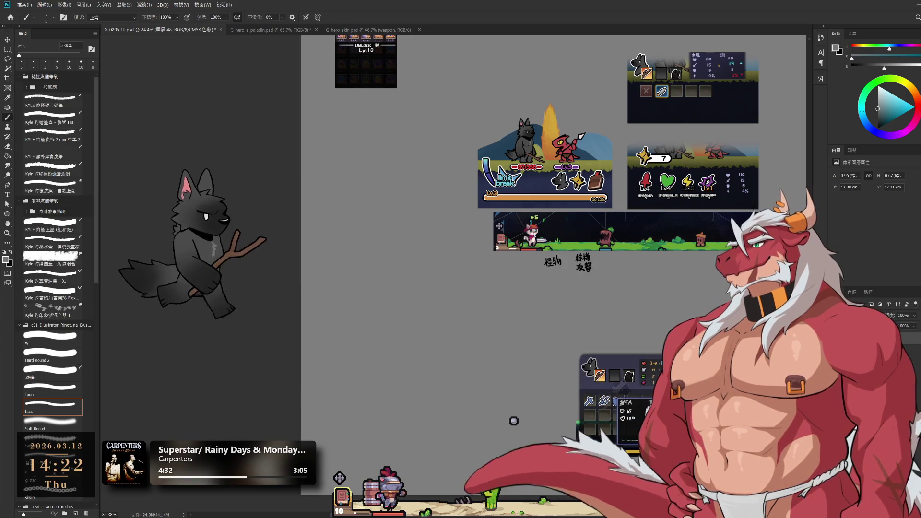
left_click_drag(397, 471, 390, 448)
scroll(716, 373, "up", 3)
scroll(716, 373, "up", 2)
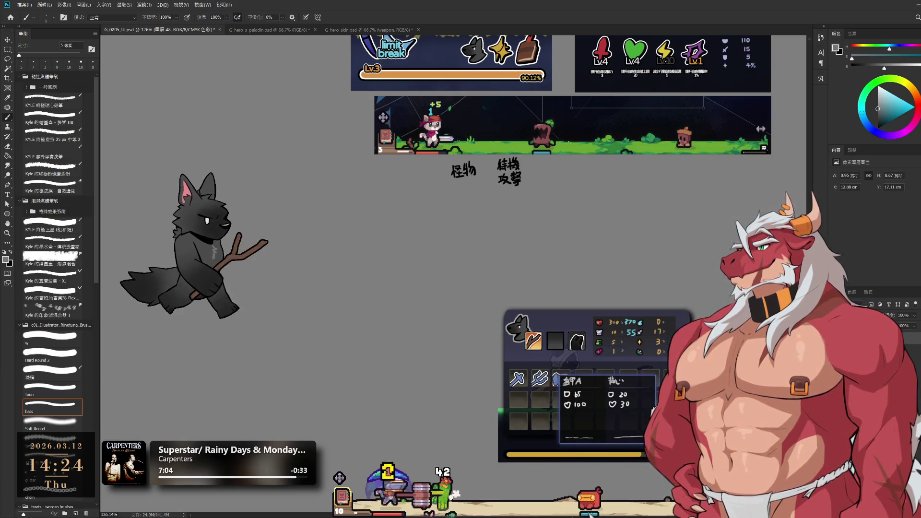
Step: Scroll the mockup view down and to the right across the page
scroll(557, 110, "down", 2)
scroll(556, 110, "right", 1)
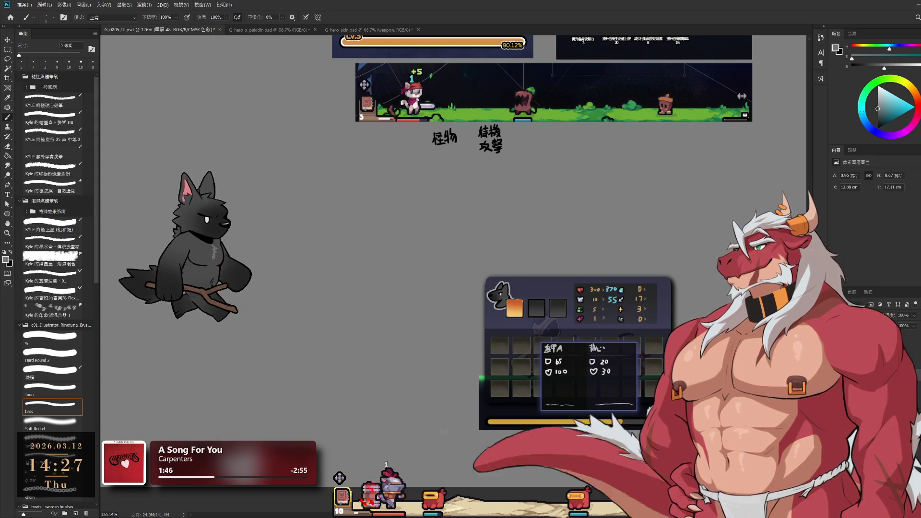
Step: Target the 群組 6 mask, release it, and make the 群組 11 group the working layer
left_click(859, 345)
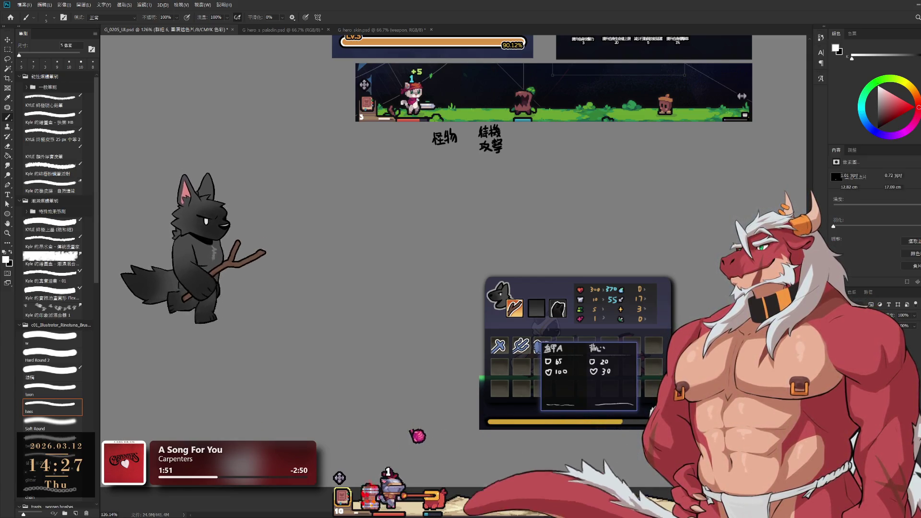
left_click(863, 365)
left_click(863, 335)
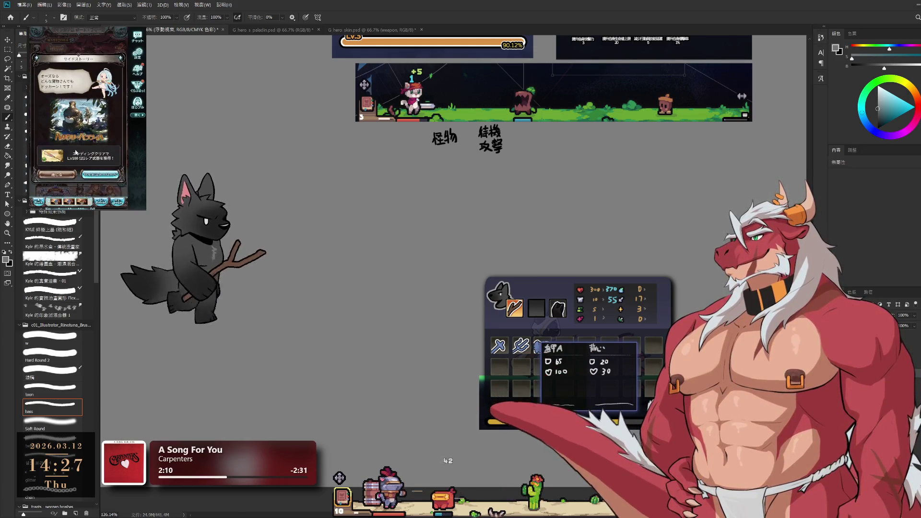
Step: In the game, close the side story popup and join a multi-battle
left_click(56, 177)
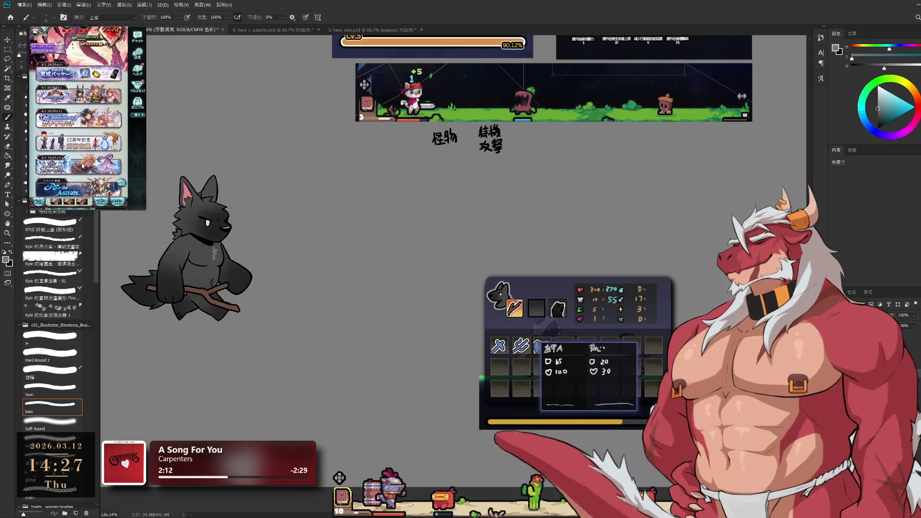
left_click(85, 163)
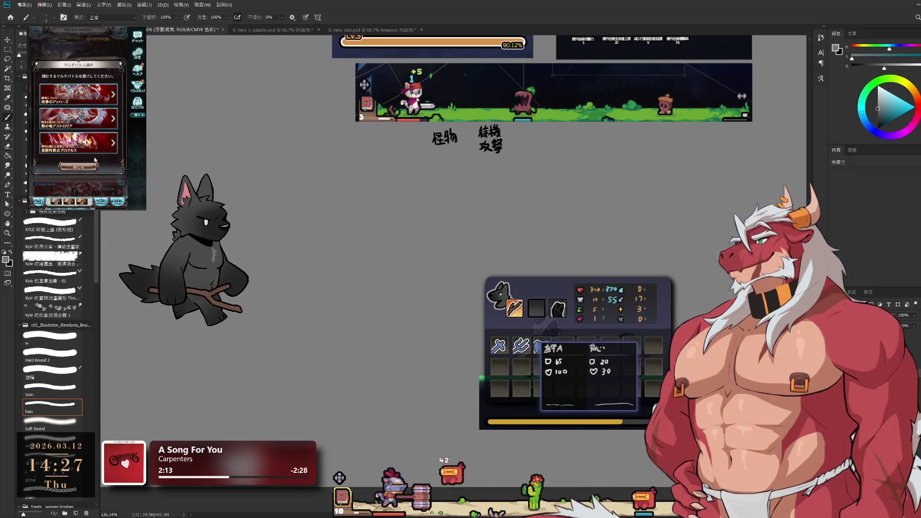
left_click(103, 96)
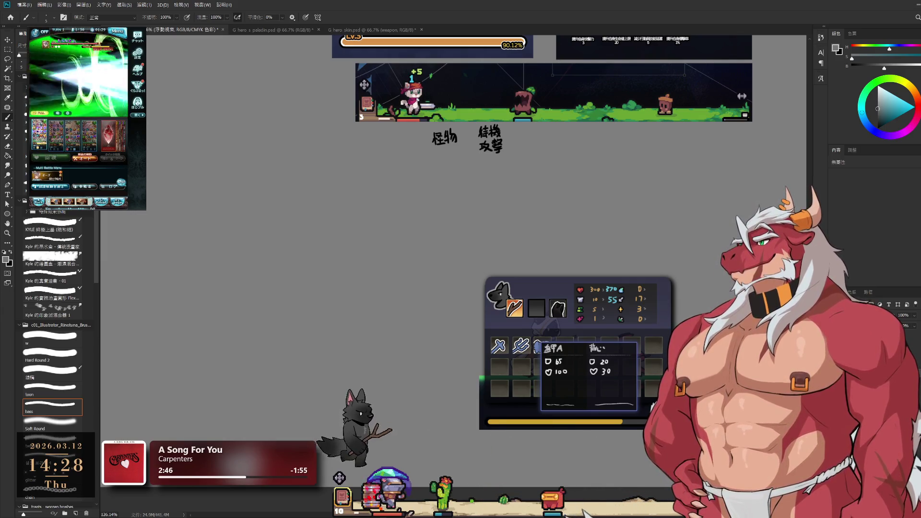
Step: Drag-zoom onto the inventory panel so its equipment slots fill the view
mouse_move(624, 346)
left_mouse_down()
mouse_move(576, 249)
mouse_move(595, 249)
left_mouse_up()
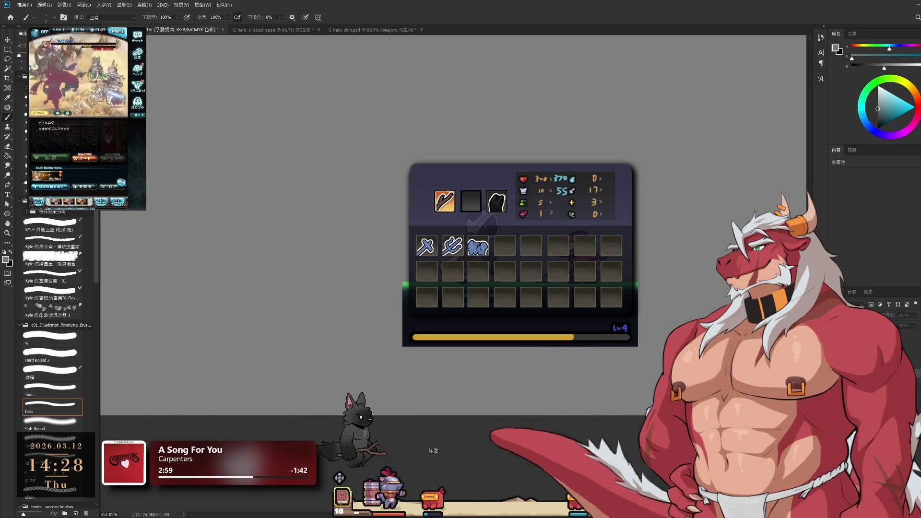
Step: Put 圖層 41 into a new group, then pan to the battle panel's 怪物 notes
key("ctrl+j")
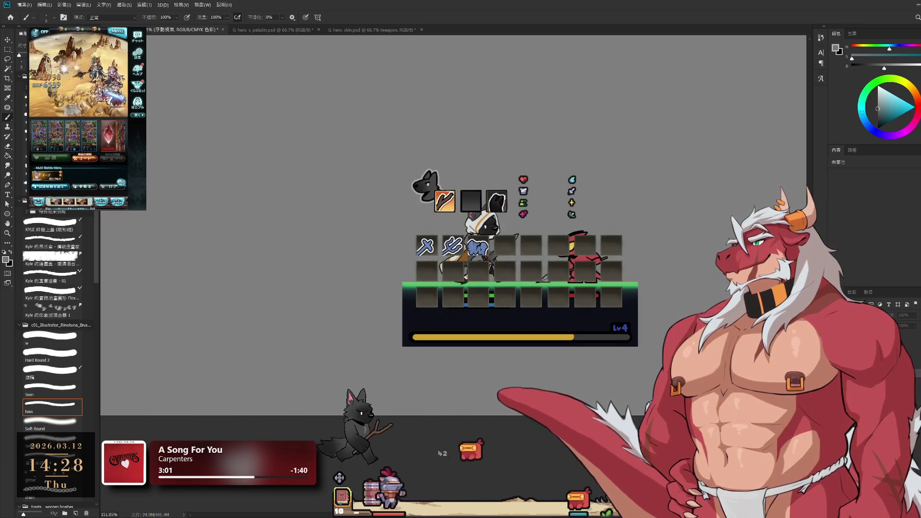
key("ctrl+g")
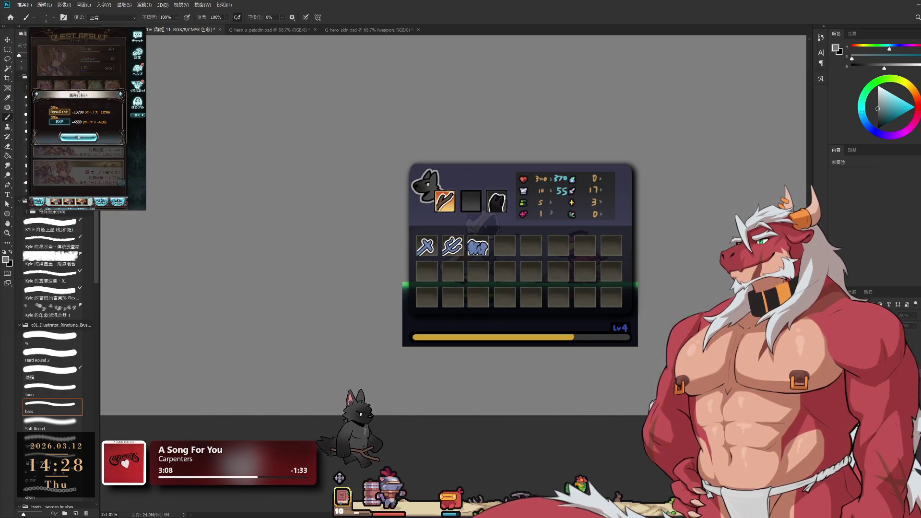
left_click_drag(594, 290, 616, 343)
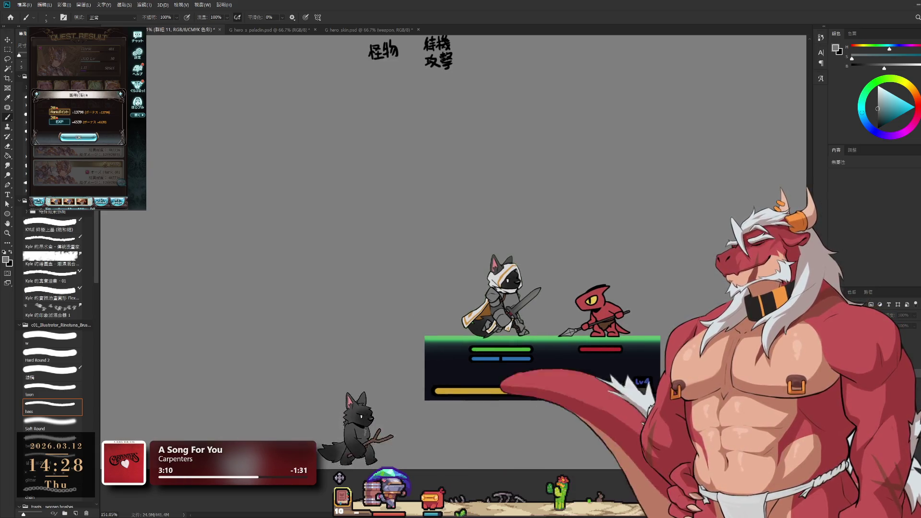
left_click(78, 163)
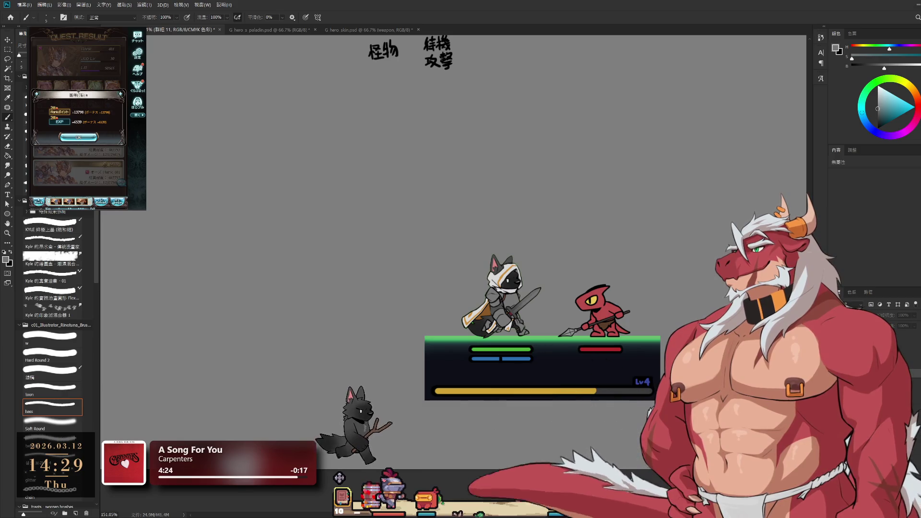
Step: Bring the battle strip into view and dismiss the game's reward and event notices
left_click_drag(575, 353, 584, 382)
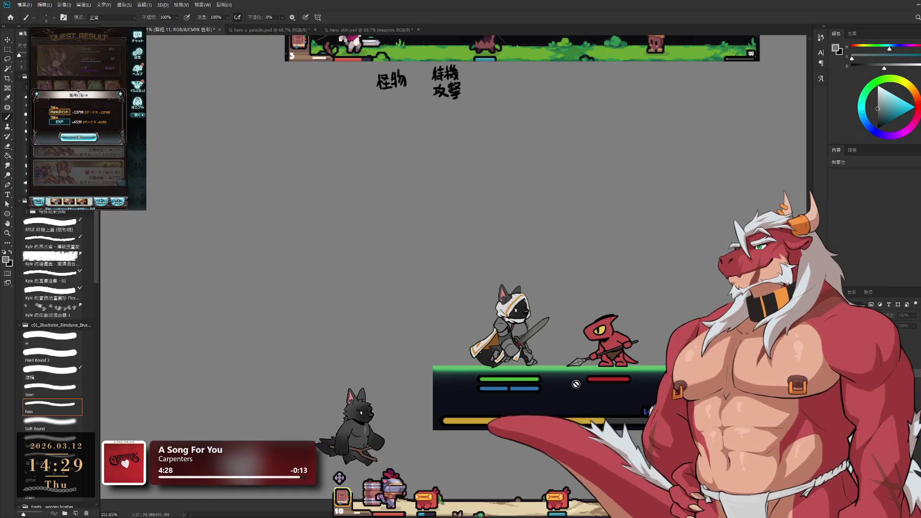
left_click(78, 137)
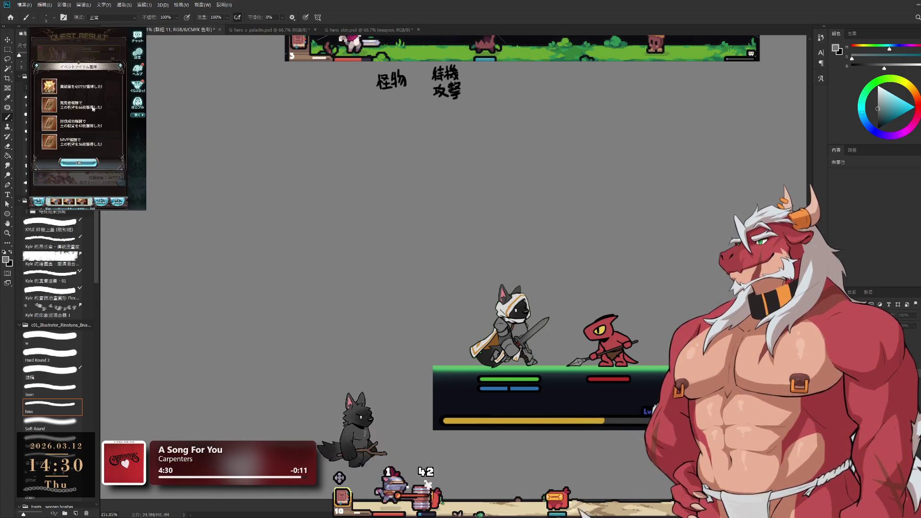
left_click(80, 166)
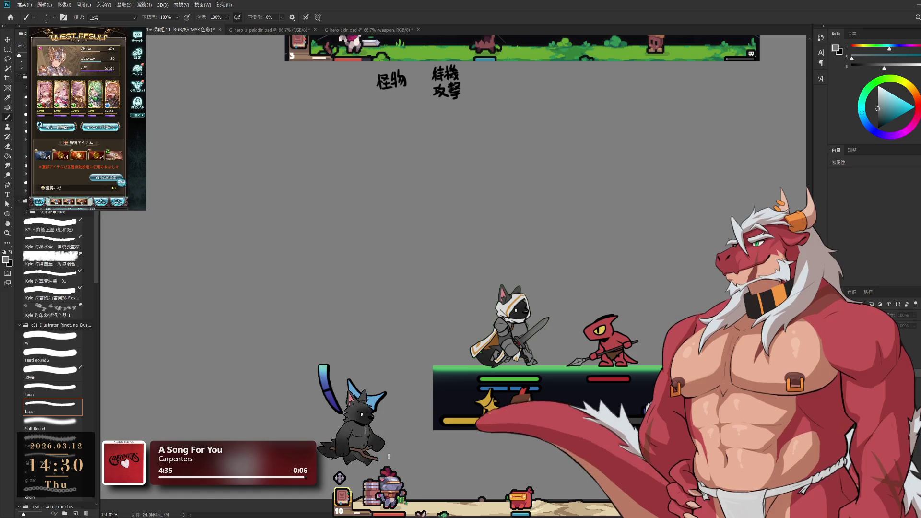
Step: Undo the stray curved stroke on the sketch layer and lasso-clear the trial marks around the wolf
key("alt+bracketleft")
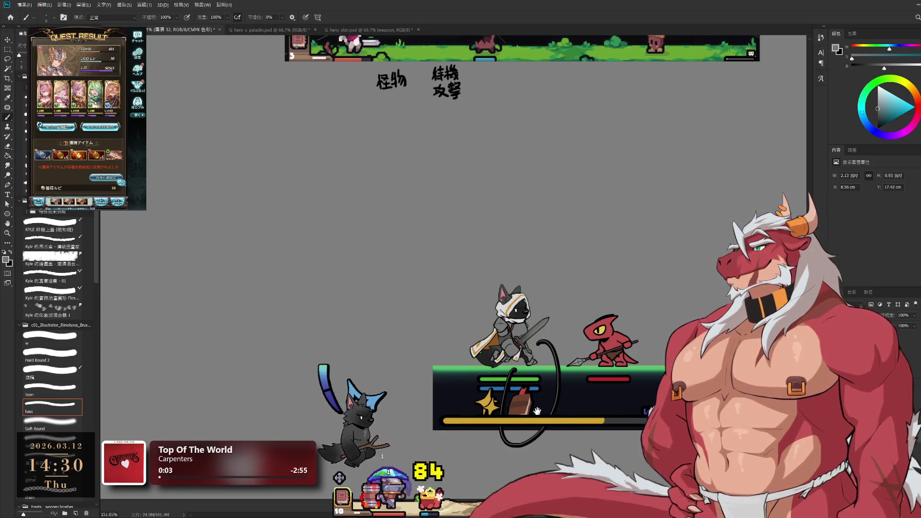
key("ctrl+z")
key("ctrl+shift+z")
key("ctrl+z")
key("l")
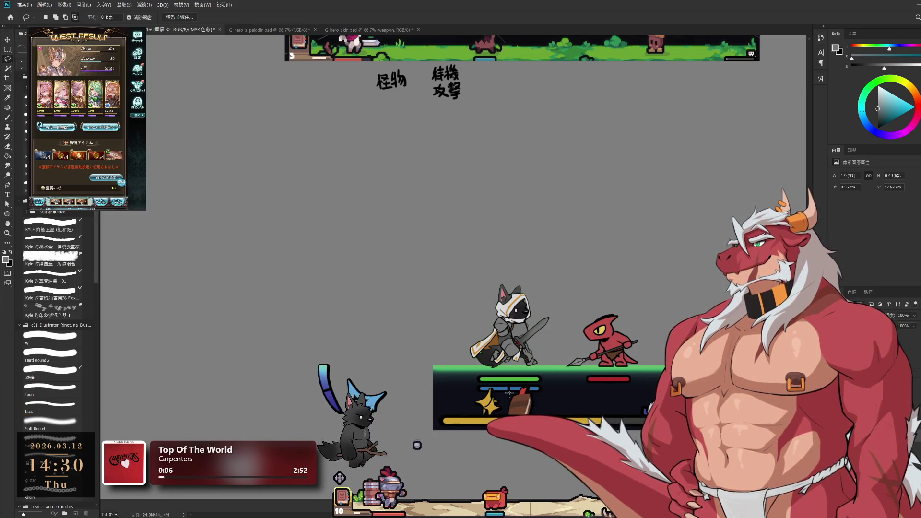
left_click_drag(421, 346, 375, 283)
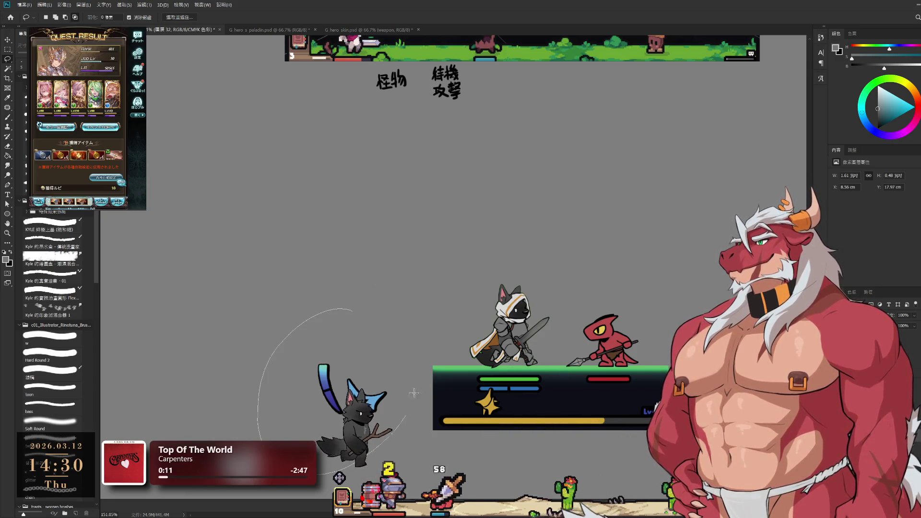
left_click_drag(352, 311, 414, 388)
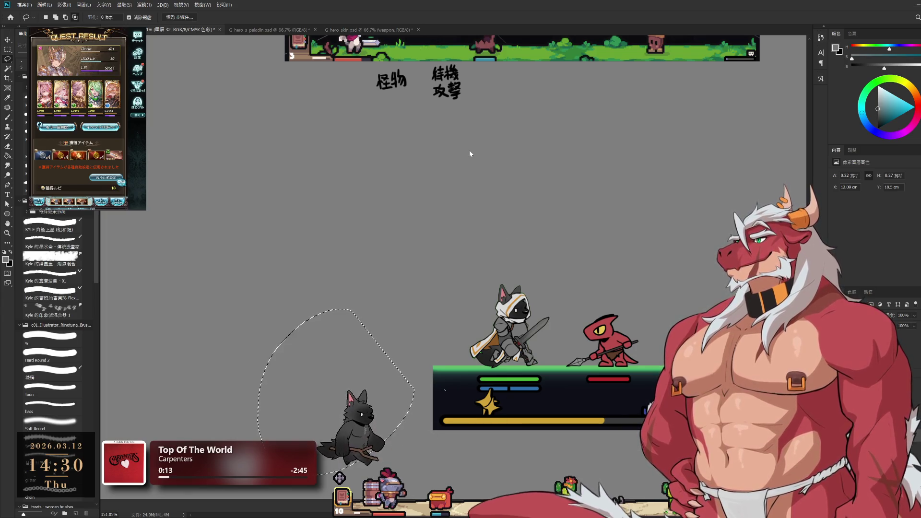
key("ctrl+d")
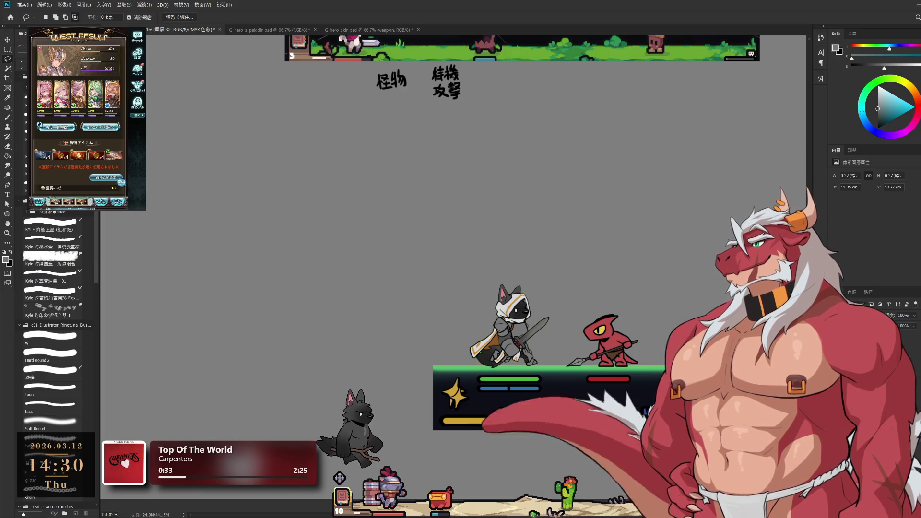
Step: Close the game's mission popups, start the next battle, and inspect 浪人披風 in the equipment book
left_click(80, 141)
left_click(101, 176)
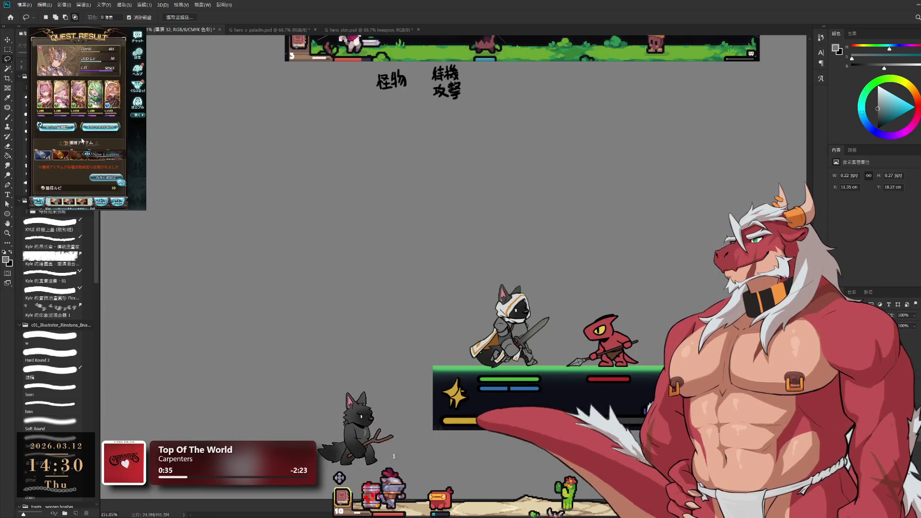
left_click(99, 171)
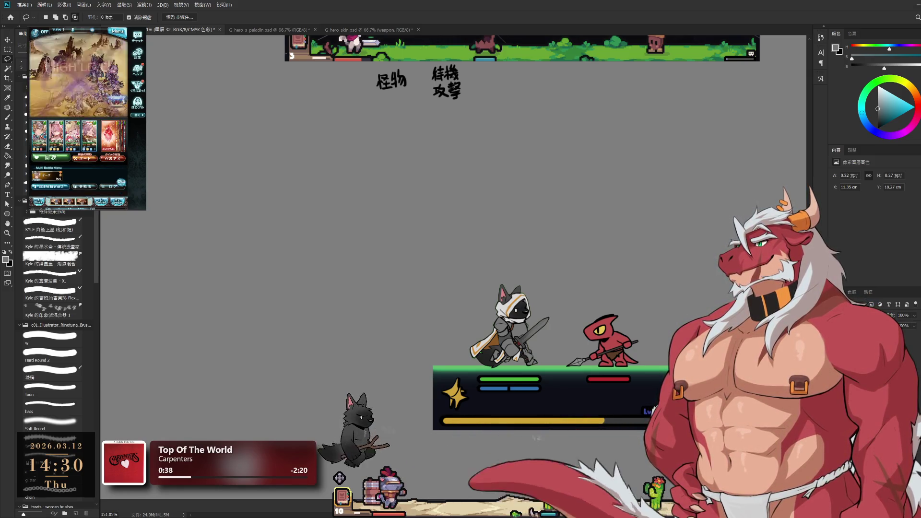
left_click(340, 496)
left_click(392, 255)
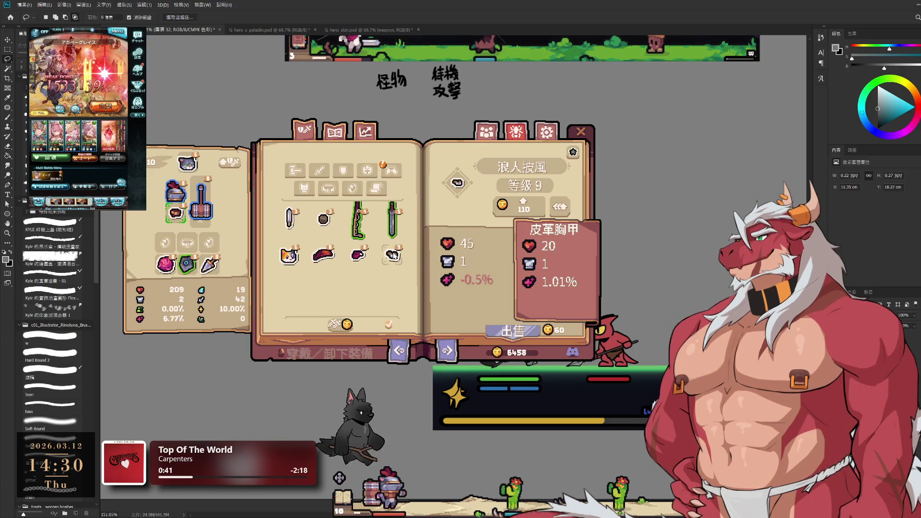
Step: Compare 浪人披風 against the equipped 皮革胸甲, then upgrade all equipped gear
left_click(337, 288)
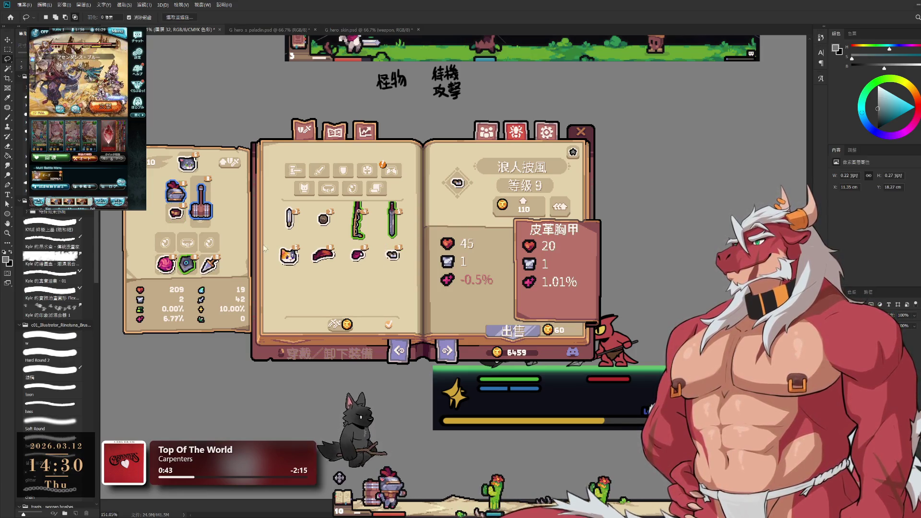
left_click(392, 255)
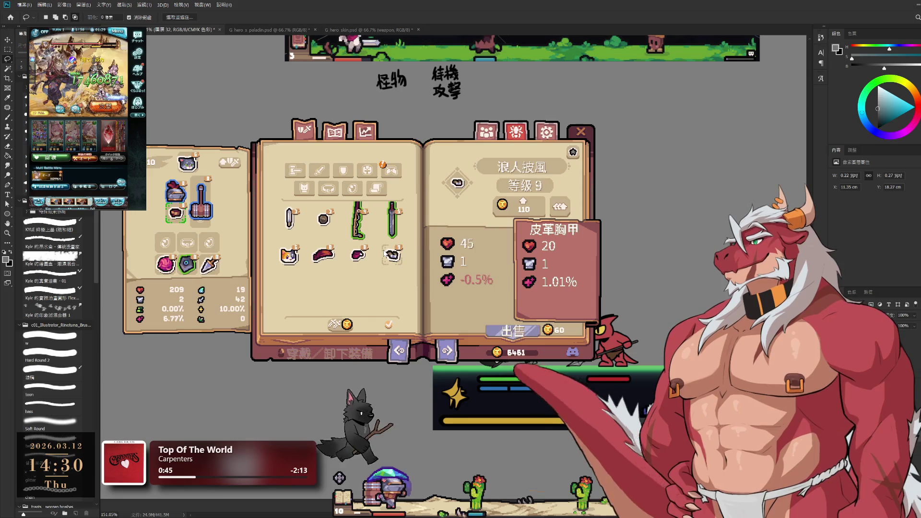
left_click(175, 217)
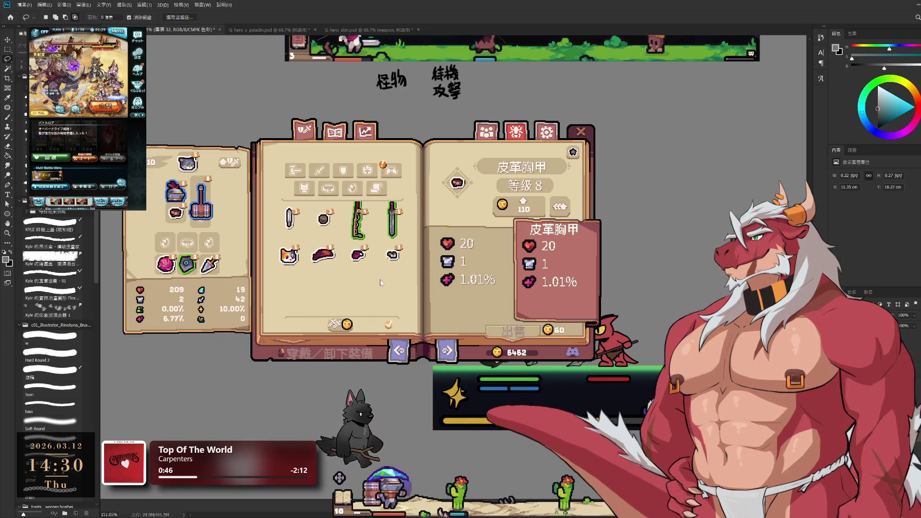
left_click(392, 255)
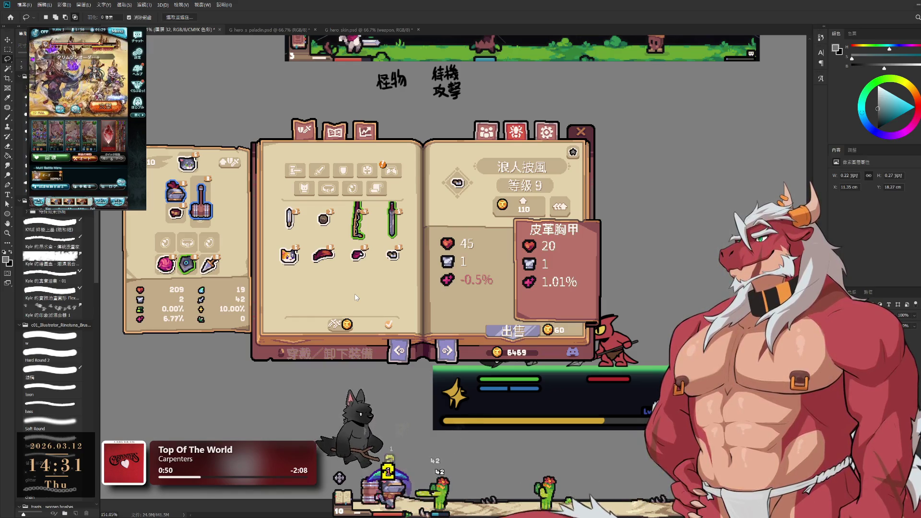
left_click(233, 163)
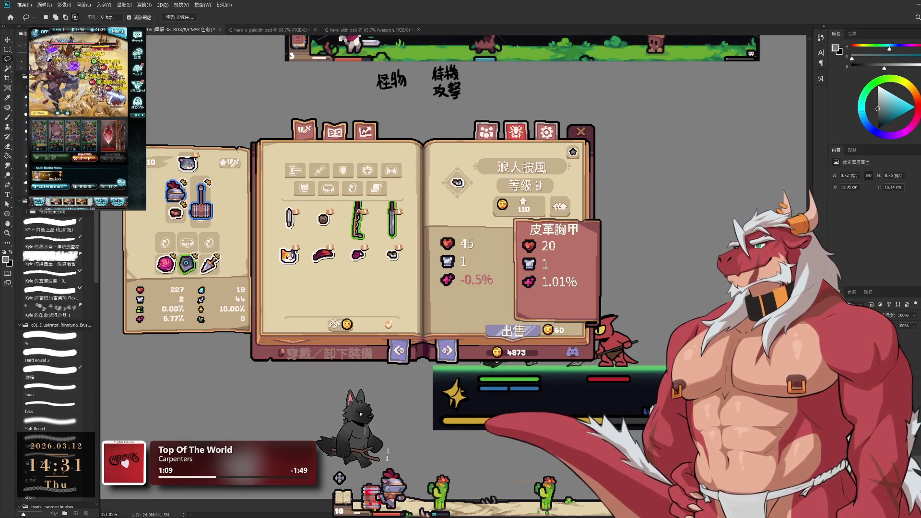
Step: Zoom in with the Eraser selected, switch to Lasso, then fit the whole panel with Ctrl+0
key("e")
scroll(527, 240, "up", 5)
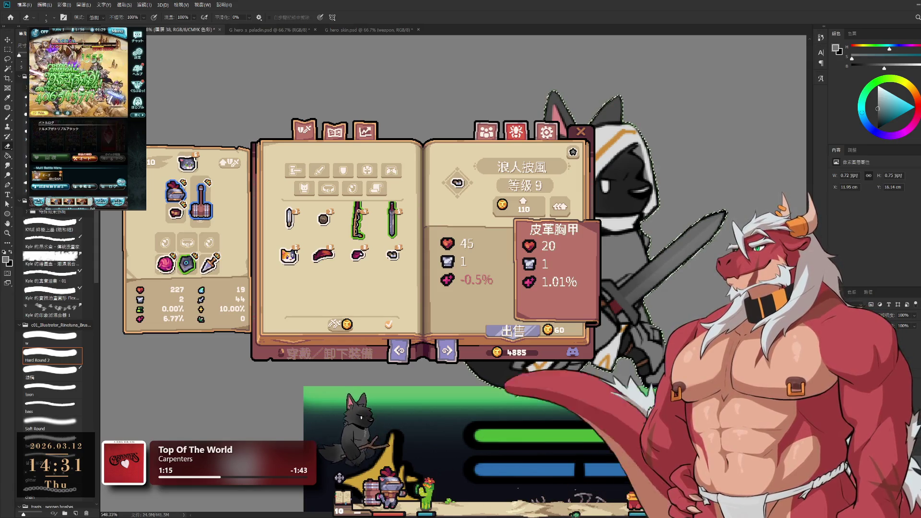
key("l")
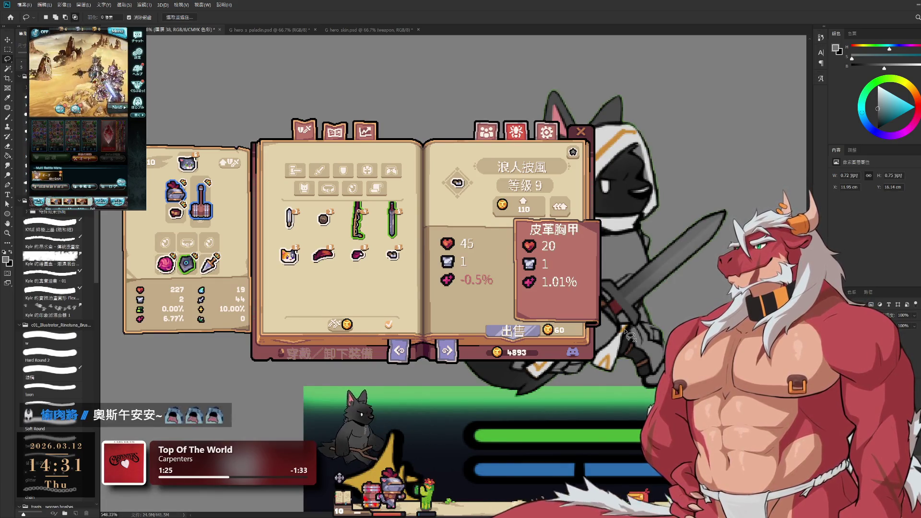
key("ctrl+0")
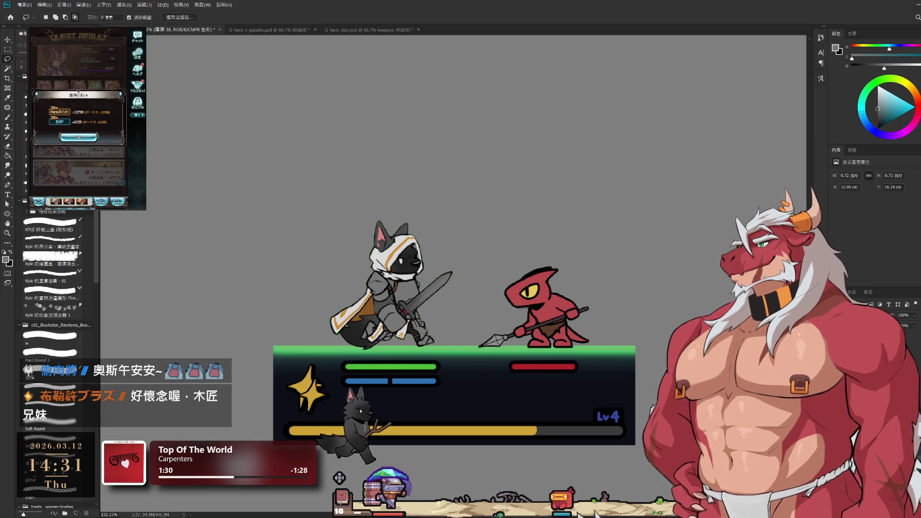
Step: Dismiss the game's reward and event mission popups and centre the battle panel
left_click(83, 137)
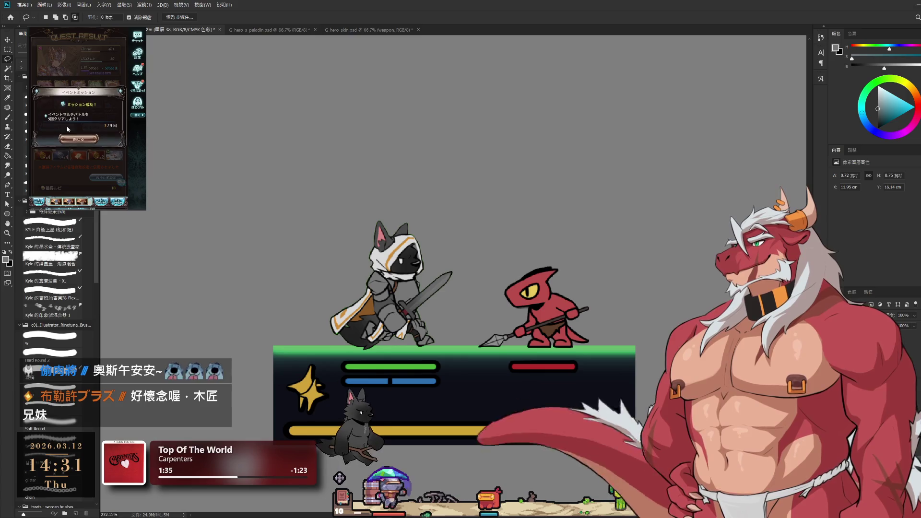
left_click(79, 142)
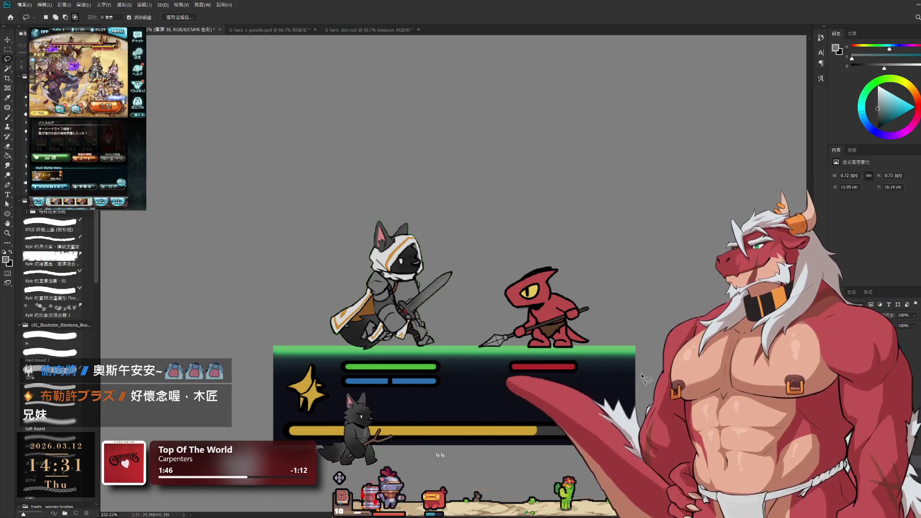
left_click_drag(639, 328, 640, 272)
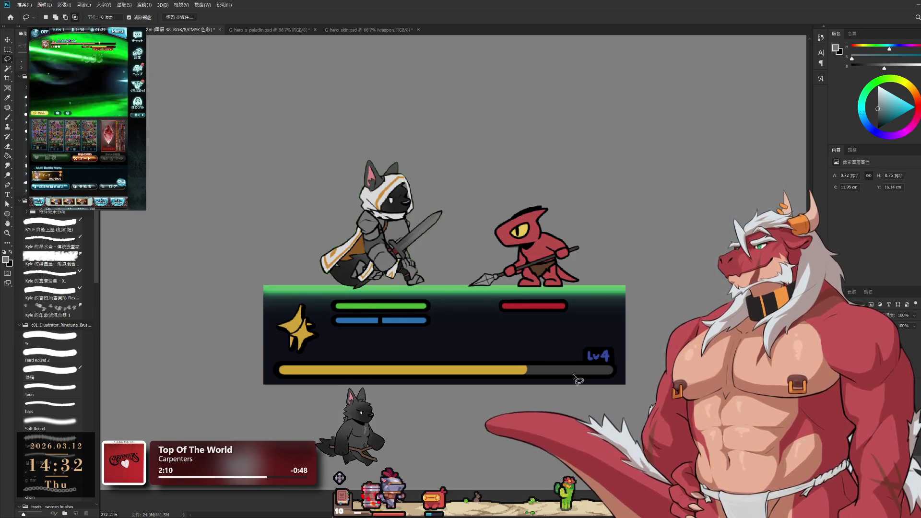
Step: Briefly hide the paladin to check it, make 圖層 32 active, and reveal the inventory-and-stats panel
key("ctrl+z")
key("ctrl+shift+z")
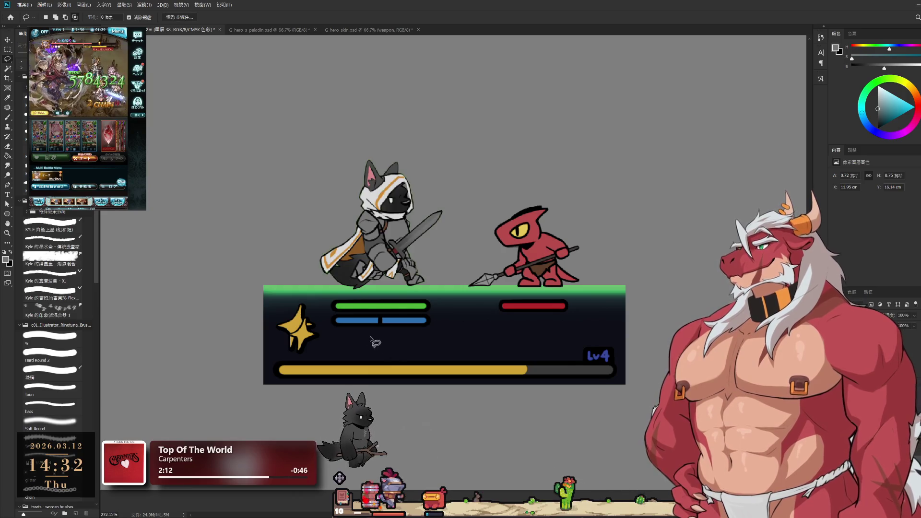
left_click(297, 332)
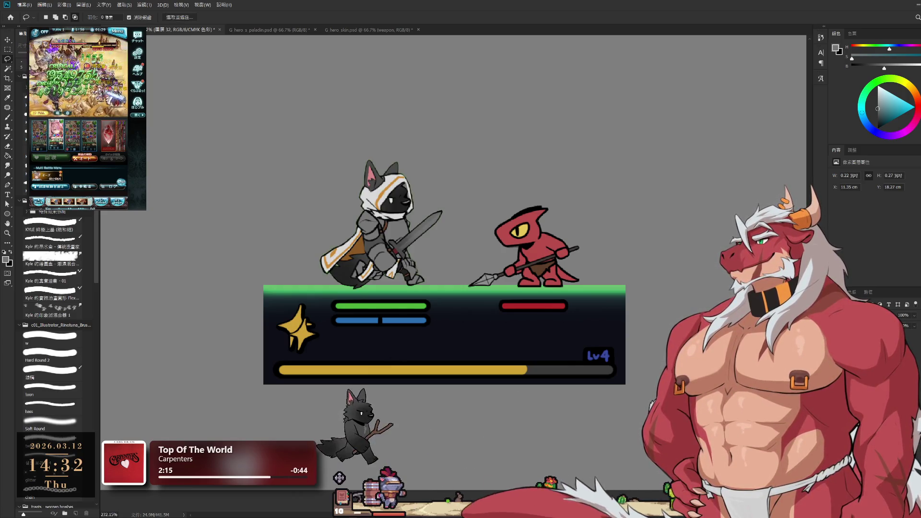
key("ctrl+shift+z")
key("ctrl+shift+z")
key("ctrl+z")
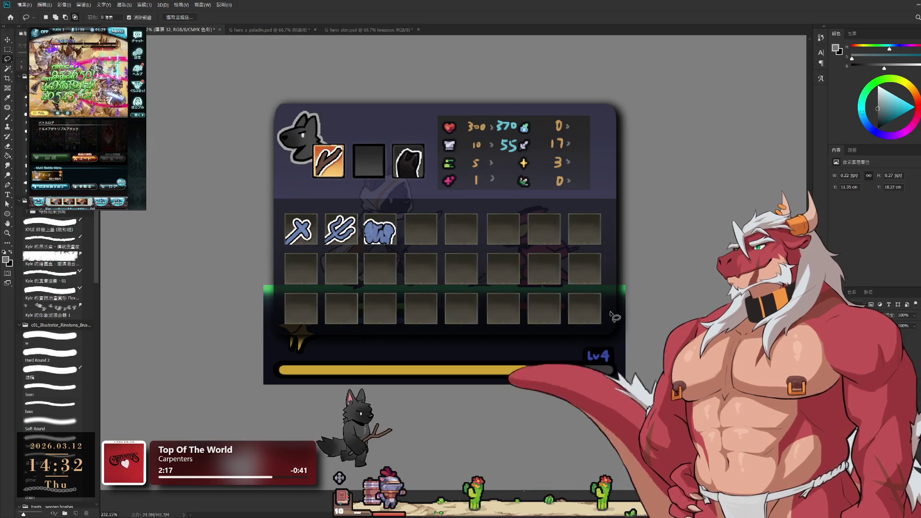
Step: Move the wolf-head sprite on 圖層 42 down into the battle panel over the gold star
left_click(298, 134, "ctrl")
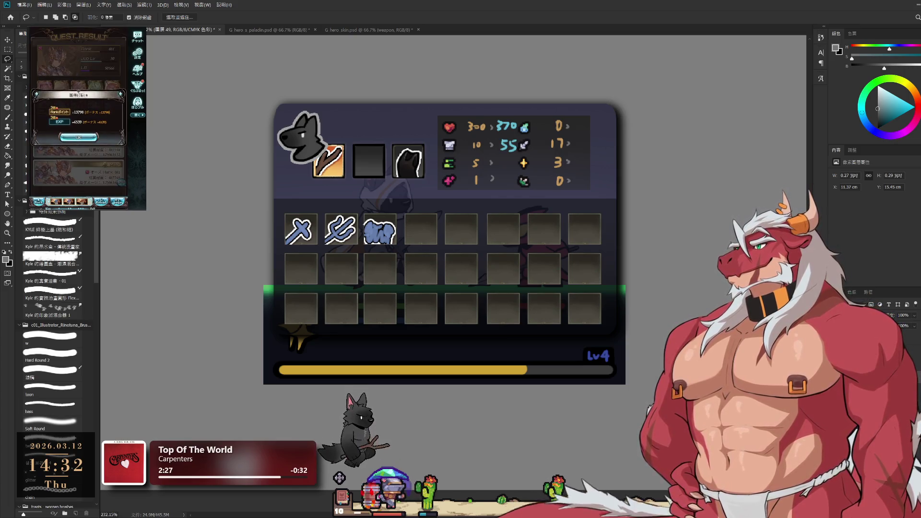
key("ctrl+comma")
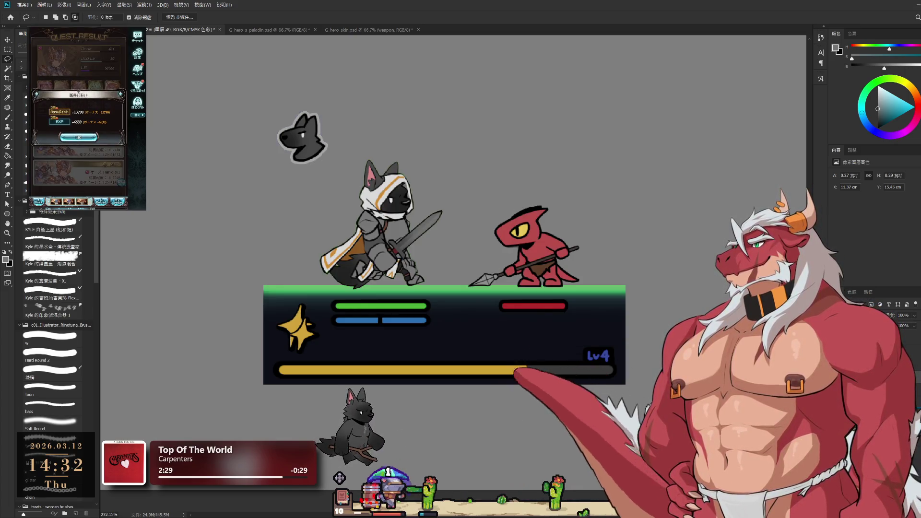
left_click_drag(300, 138, 294, 329)
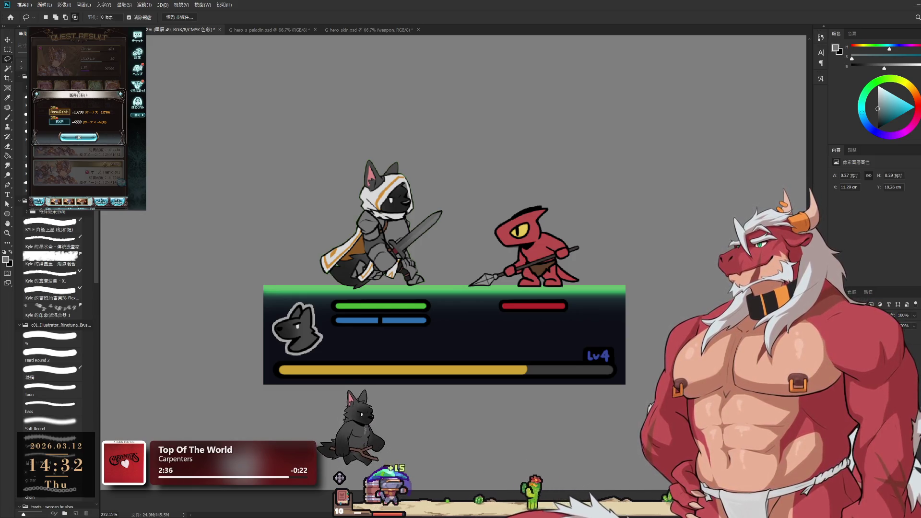
key("h")
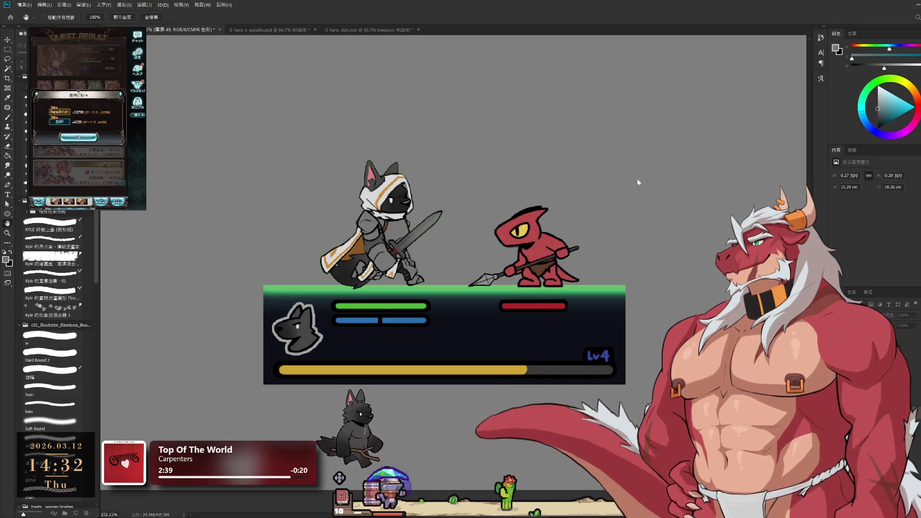
Step: Cycle the Eyedropper, Hand and Move tools, then clear the game's quest result and reward popup
key("i")
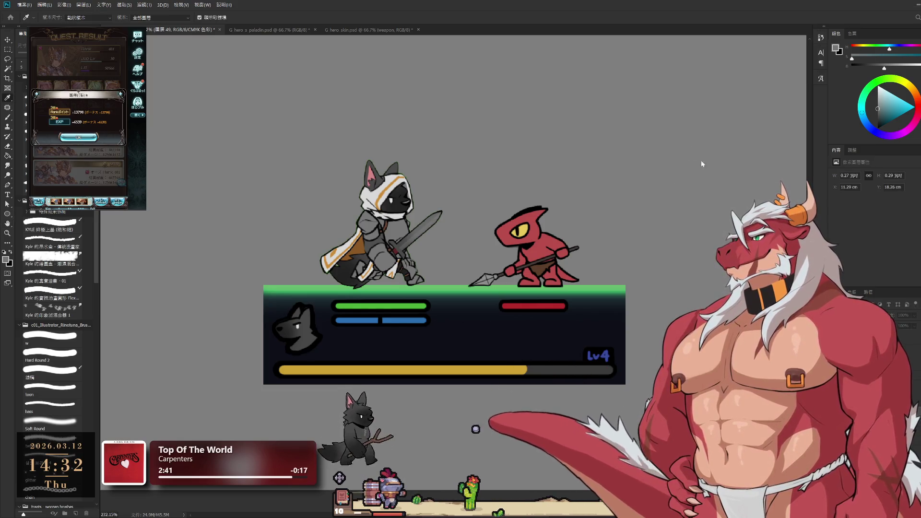
key("h")
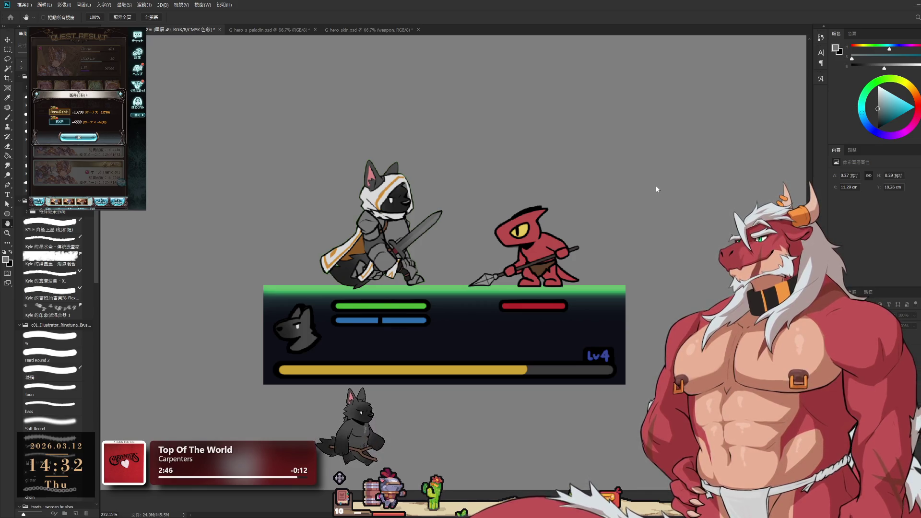
key("v")
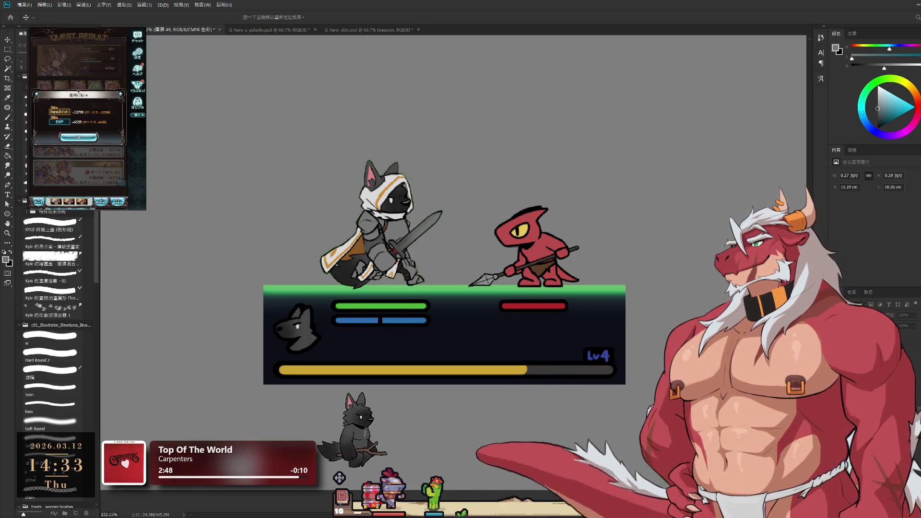
left_click(78, 137)
left_click(78, 162)
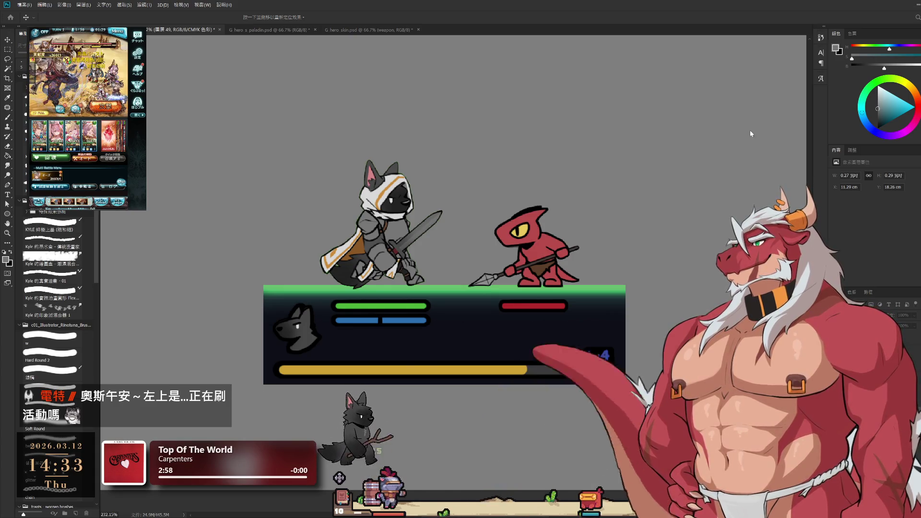
Step: Undo the portrait placement so the gold star returns to the battle panel
key("i")
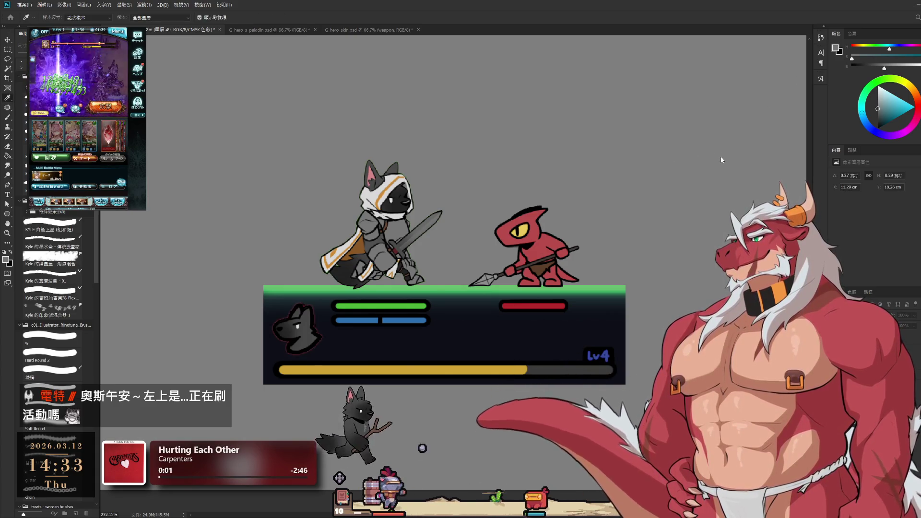
key("v")
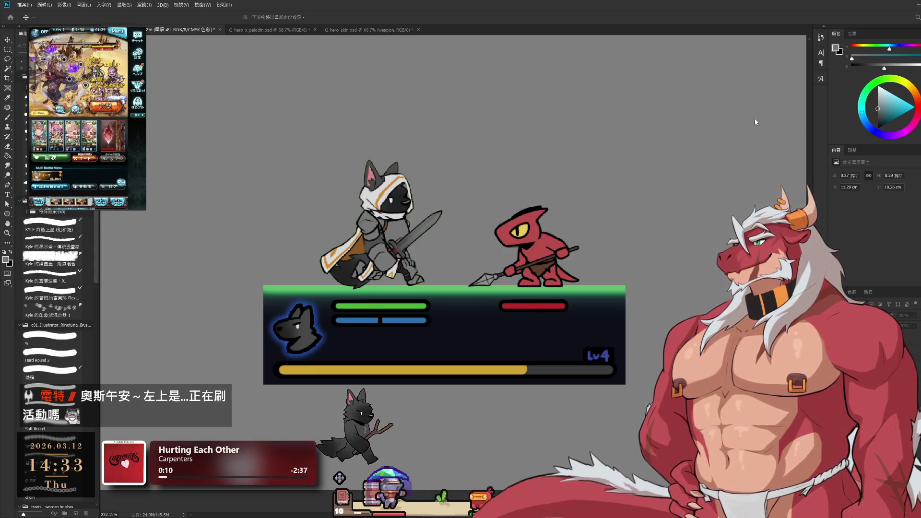
key("i")
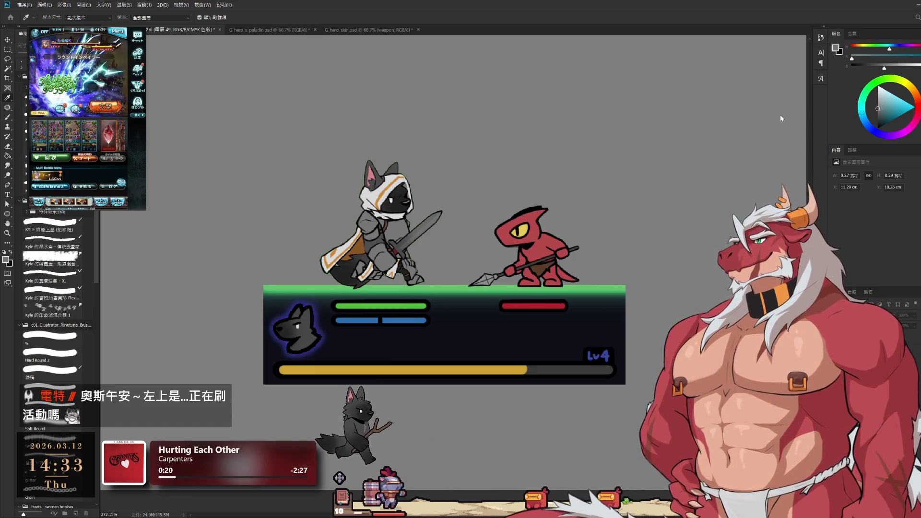
key("v")
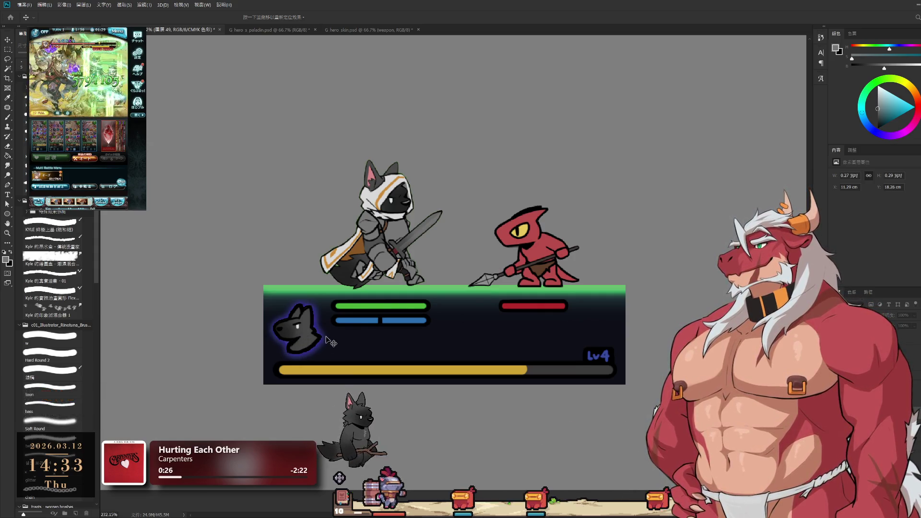
key("l")
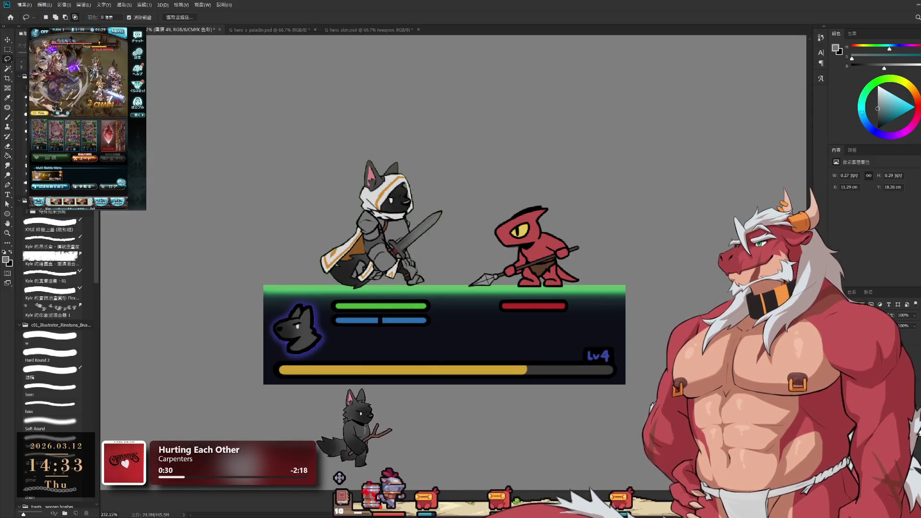
key("ctrl+z")
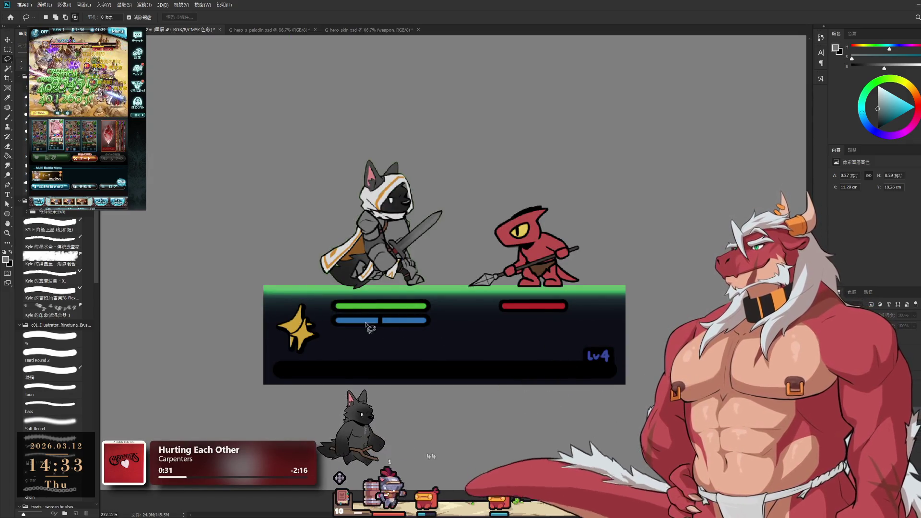
Step: Select layer 圖層 32 and hide the gold star, then recentre and rezoom the battle scene
key("ctrl+z")
key("ctrl+z")
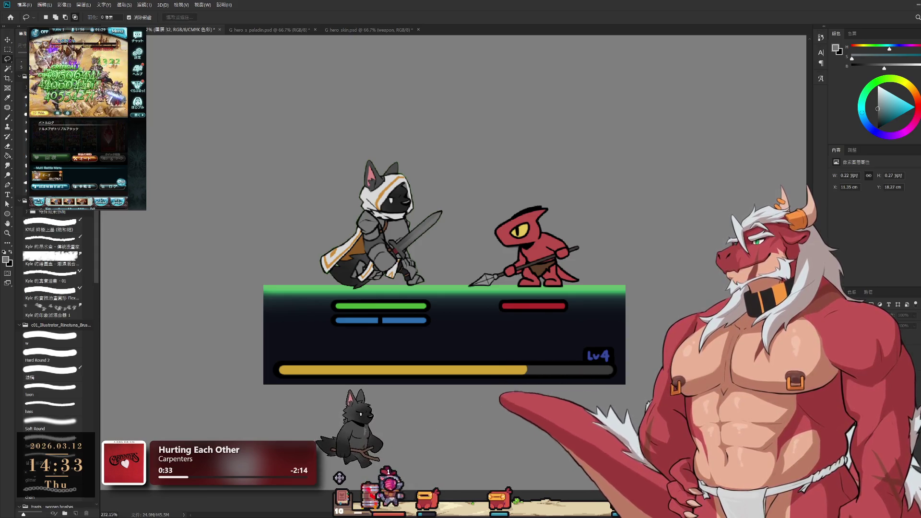
key("ctrl+z")
left_click_drag(448, 291, 413, 343)
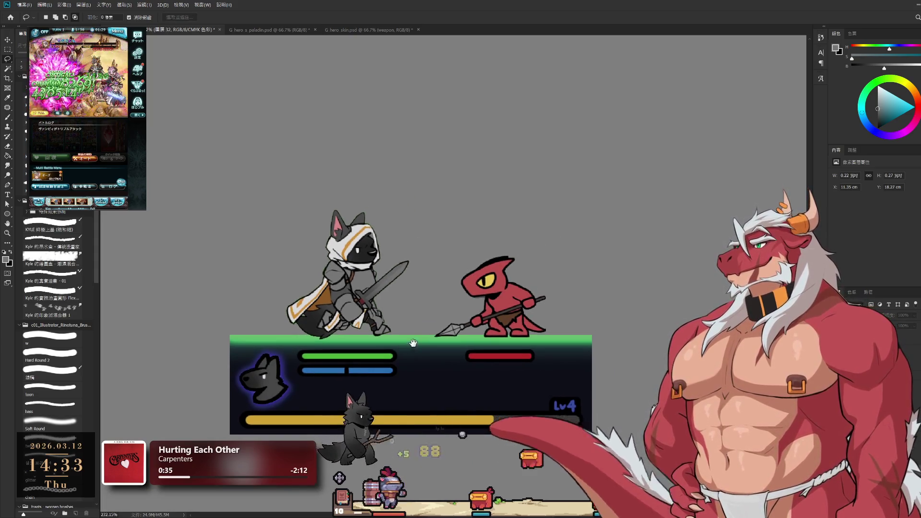
scroll(481, 331, "down", 1)
scroll(582, 319, "down", 1)
scroll(582, 319, "down", 1)
scroll(626, 284, "down", 1)
scroll(622, 300, "up", 3)
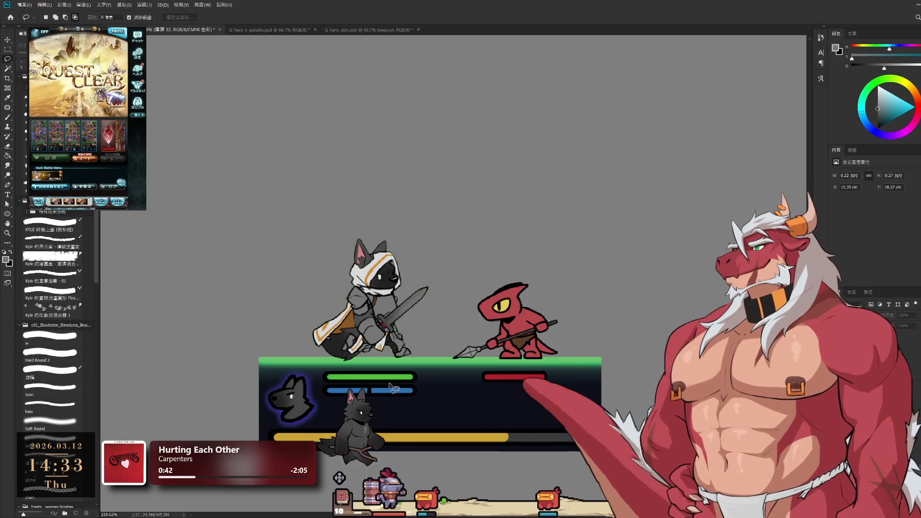
left_click(882, 335)
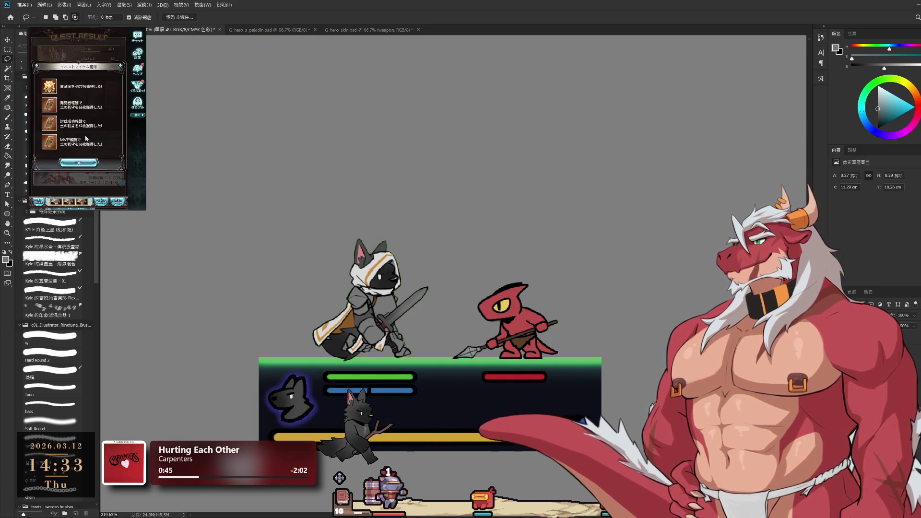
left_click(79, 166)
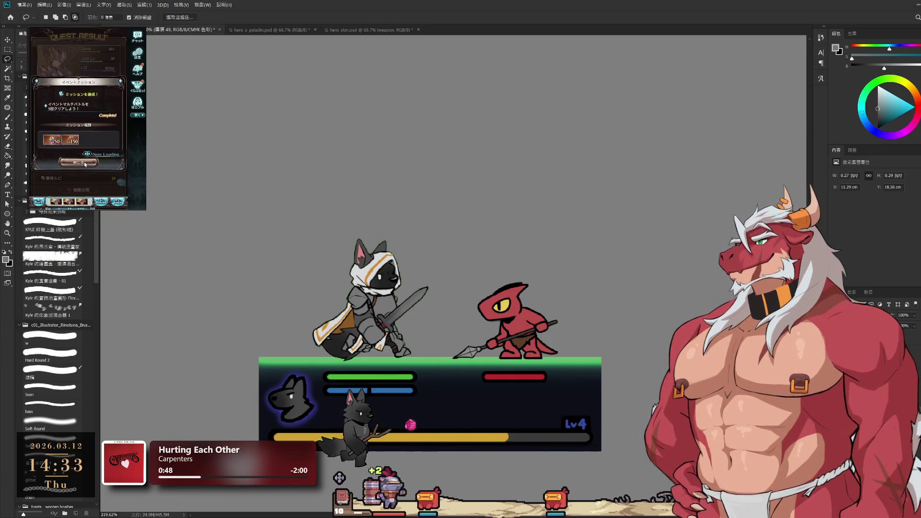
scroll(106, 111, "down", 2)
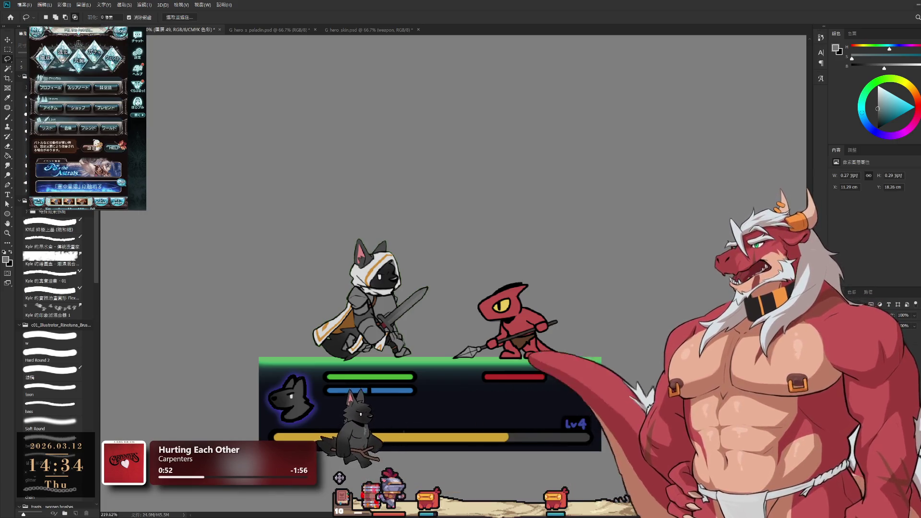
left_click(112, 57)
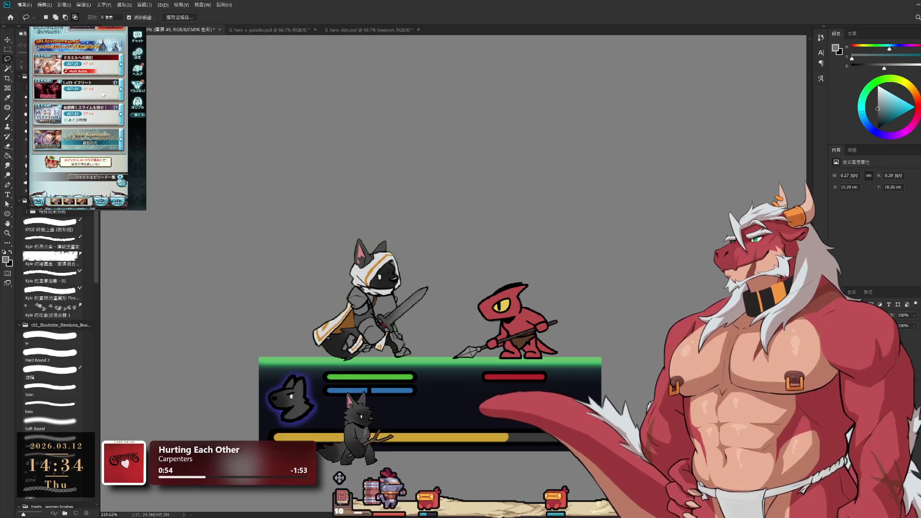
left_click(103, 94)
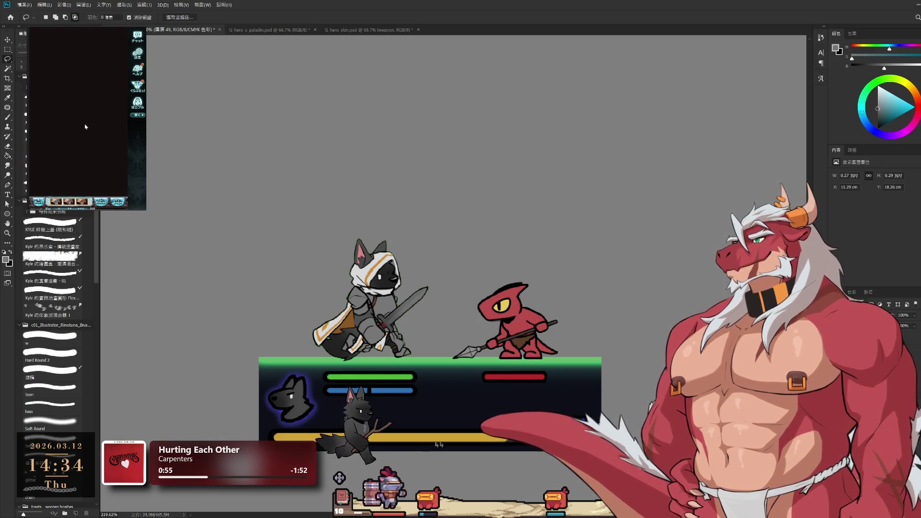
left_click(101, 171)
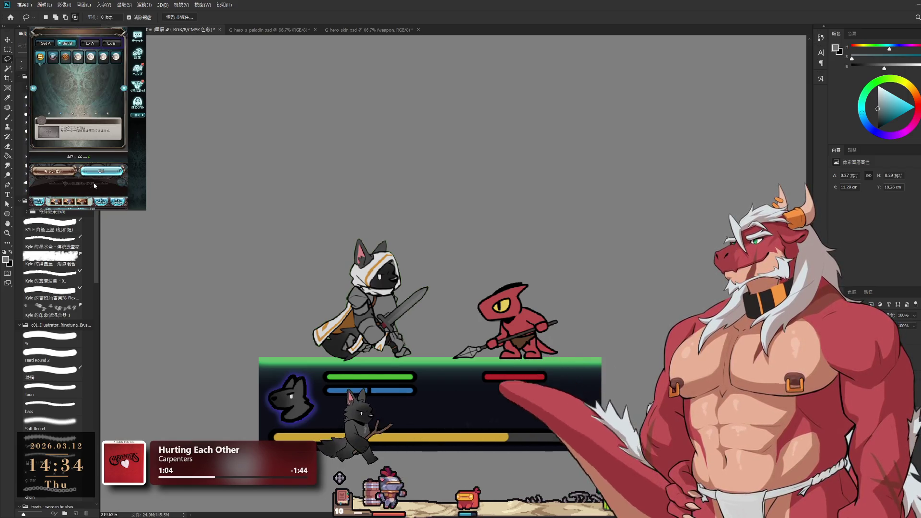
left_click(94, 171)
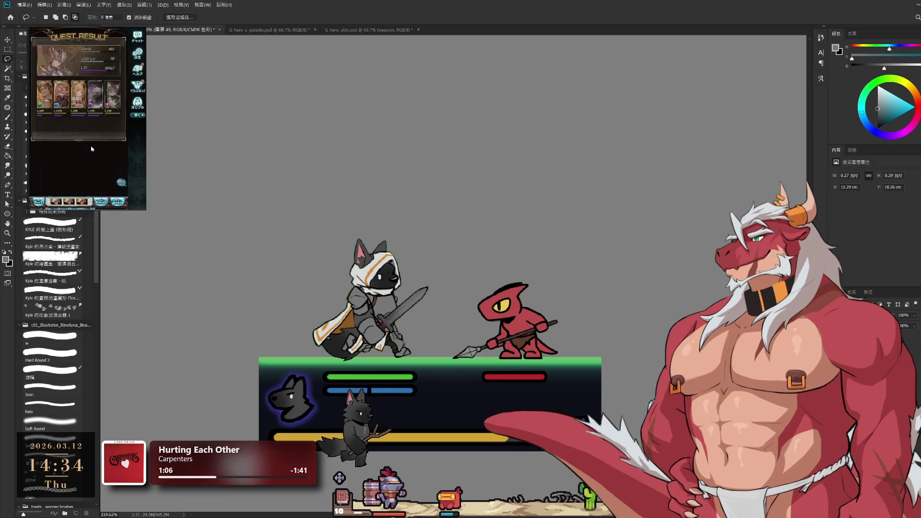
left_click(86, 127)
left_click(117, 201)
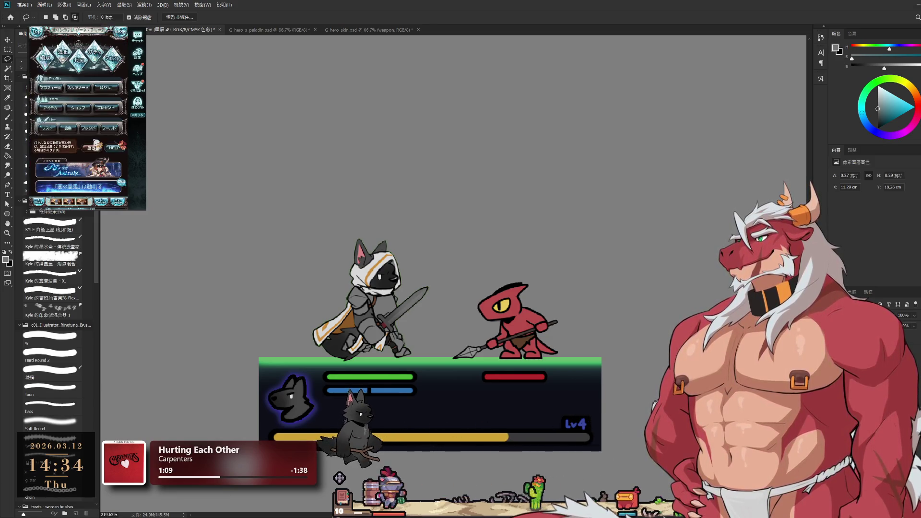
left_click(105, 50)
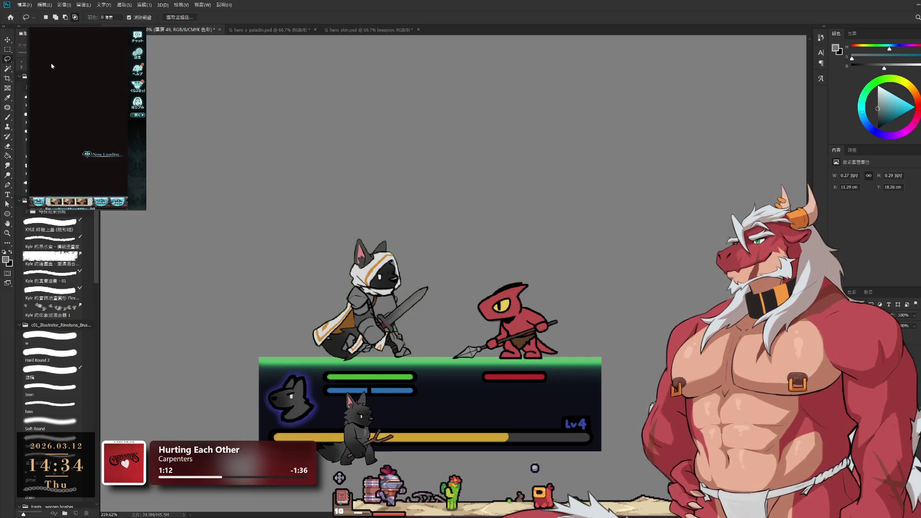
left_click(77, 97)
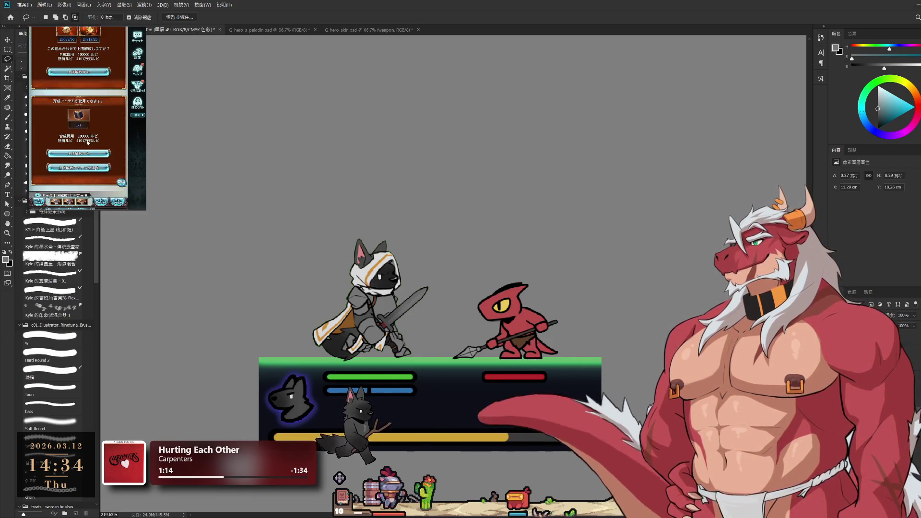
left_click(82, 153)
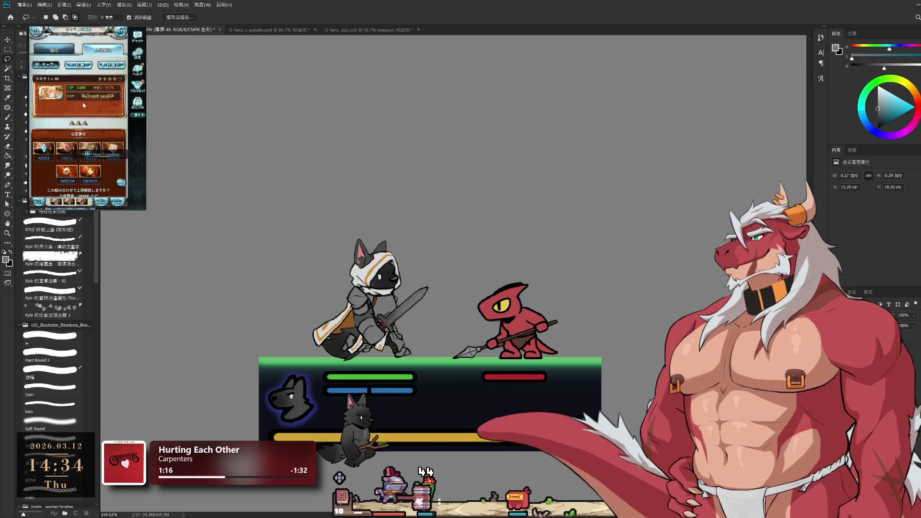
left_click(82, 168)
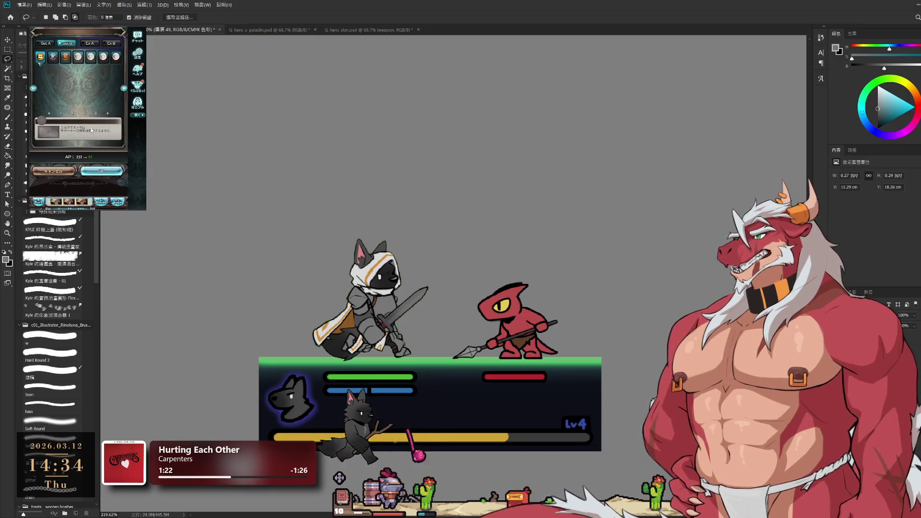
left_click(98, 166)
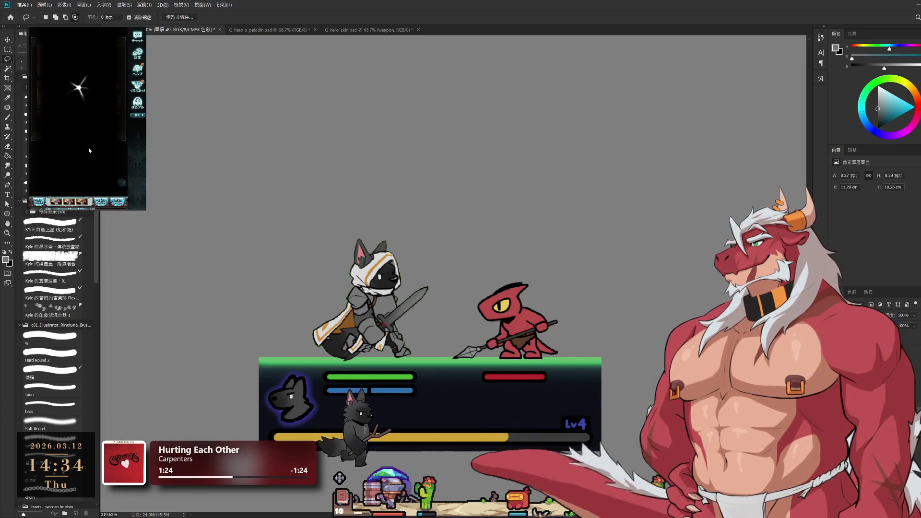
left_click(81, 131)
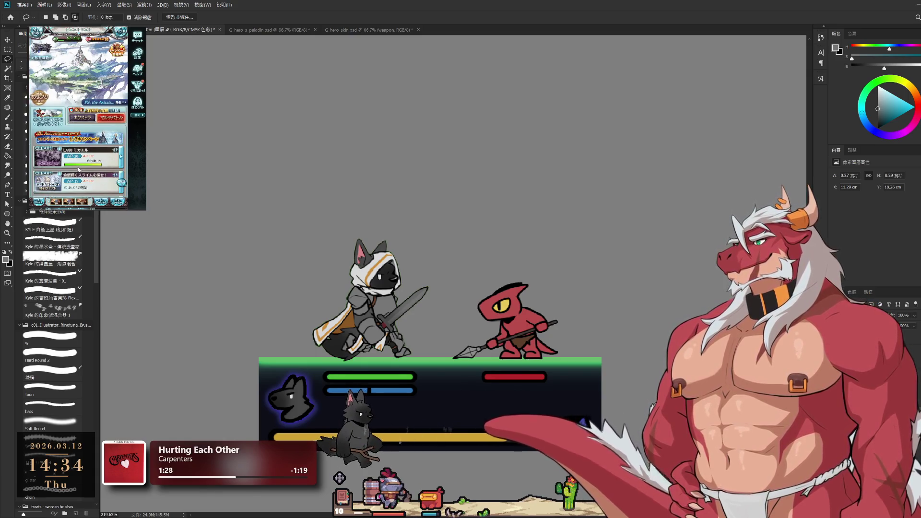
left_click(78, 168)
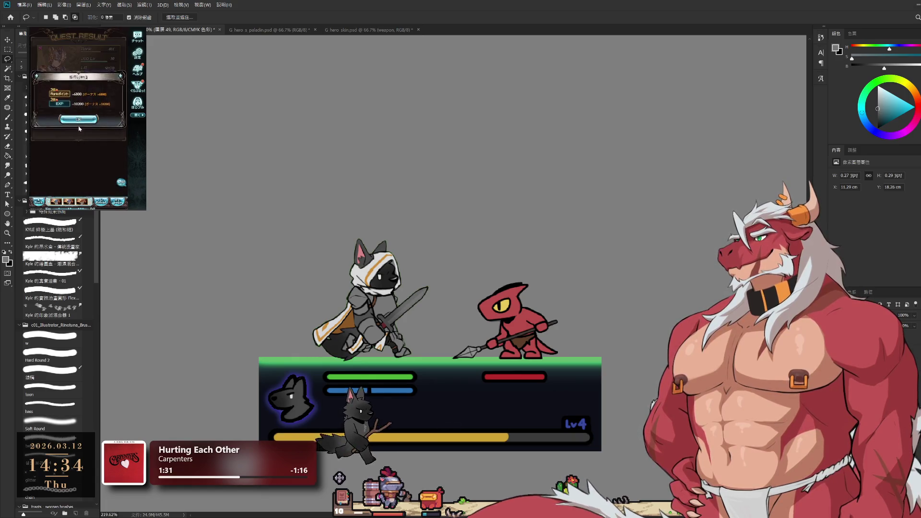
left_click(78, 127)
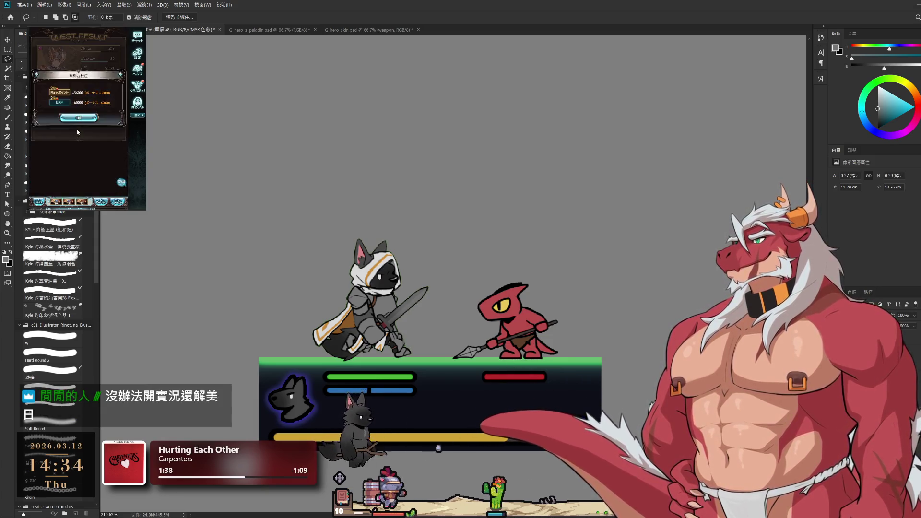
left_click(78, 128)
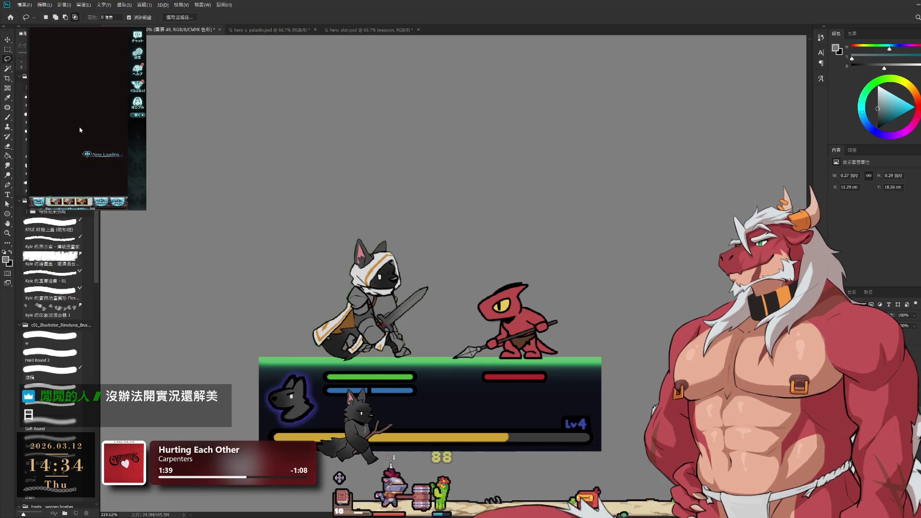
left_click(106, 116)
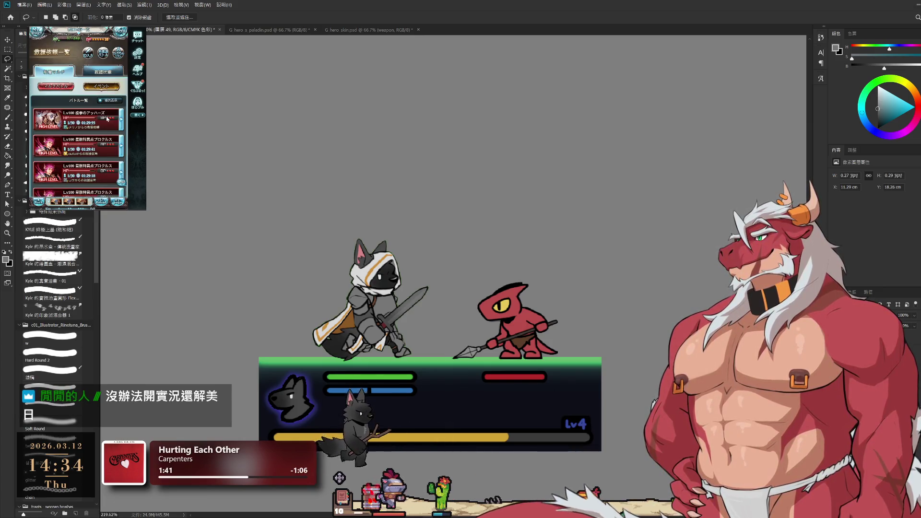
left_click(115, 61)
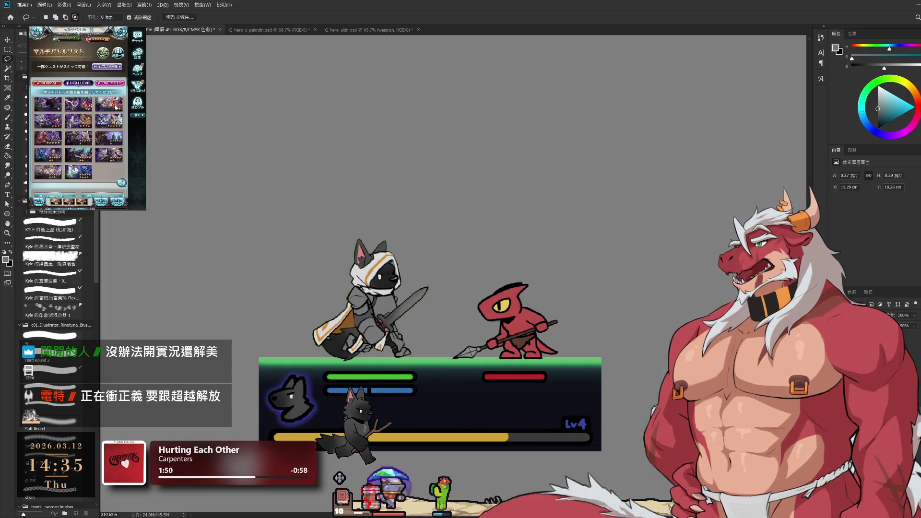
left_click(109, 104)
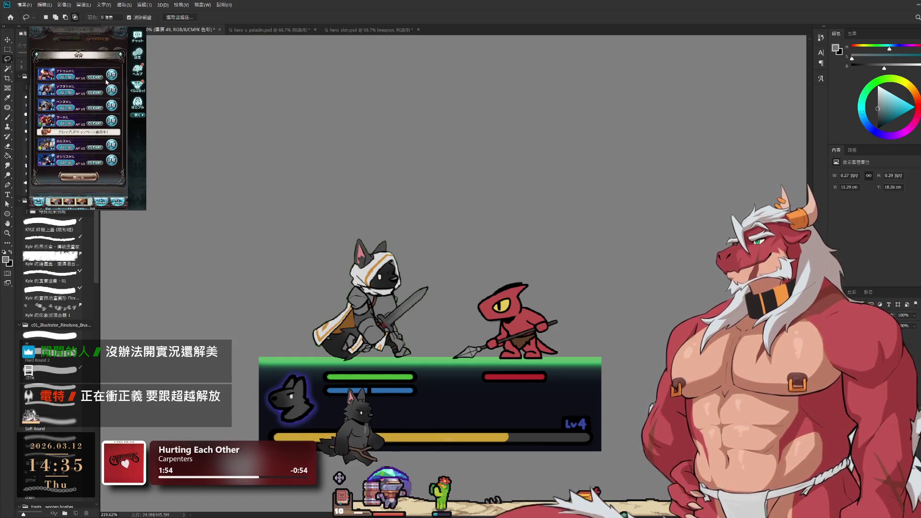
left_click(102, 151)
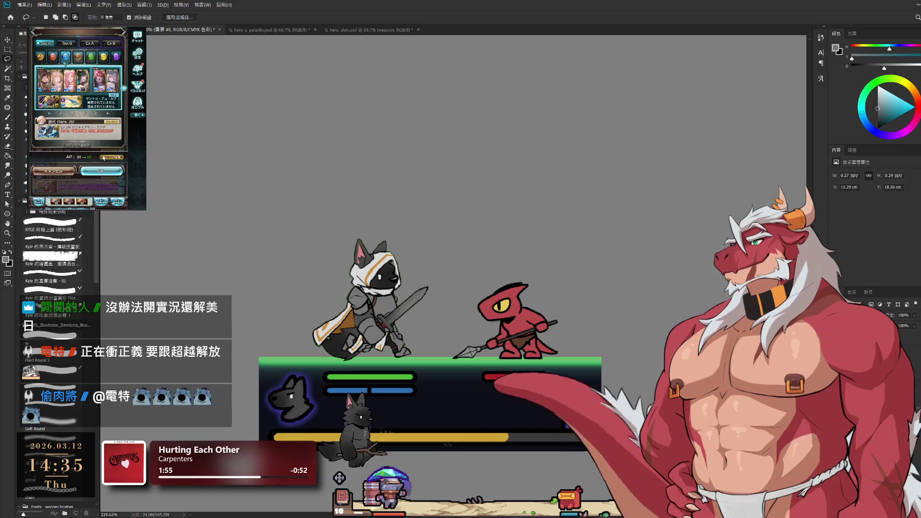
left_click(109, 173)
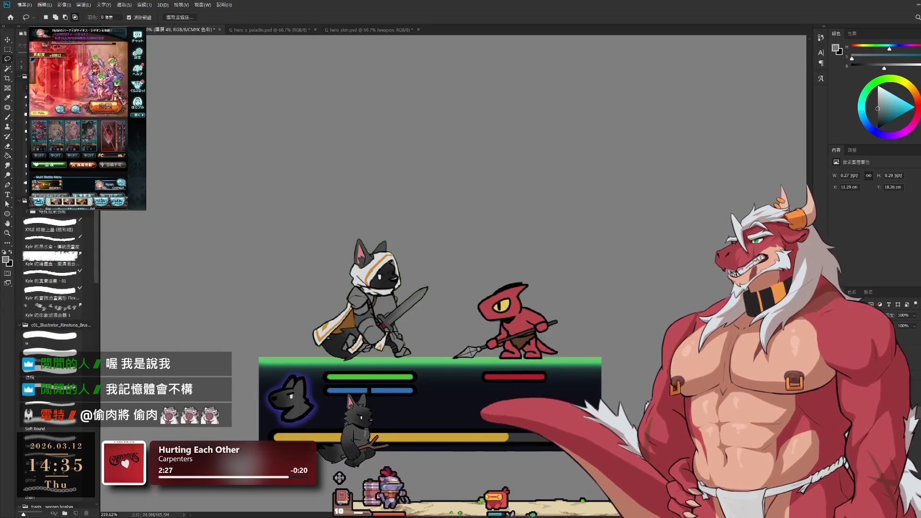
left_click(519, 444, "ctrl")
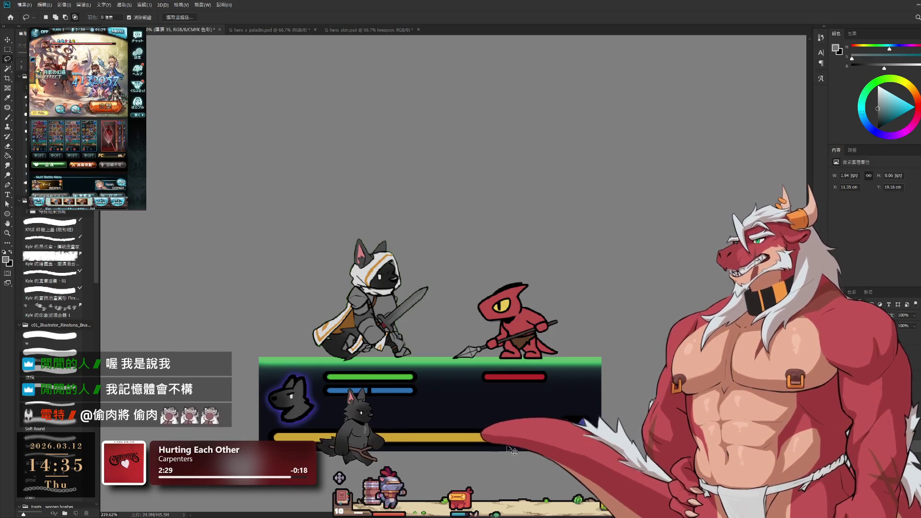
Step: Sample a dark red from the artwork with the Brush as the foreground colour
key("b")
left_click(517, 434, "alt")
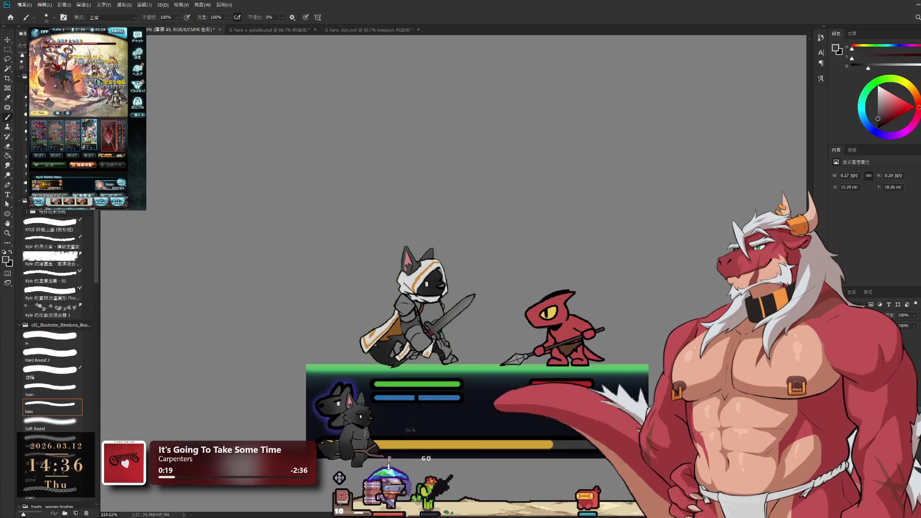
key("h")
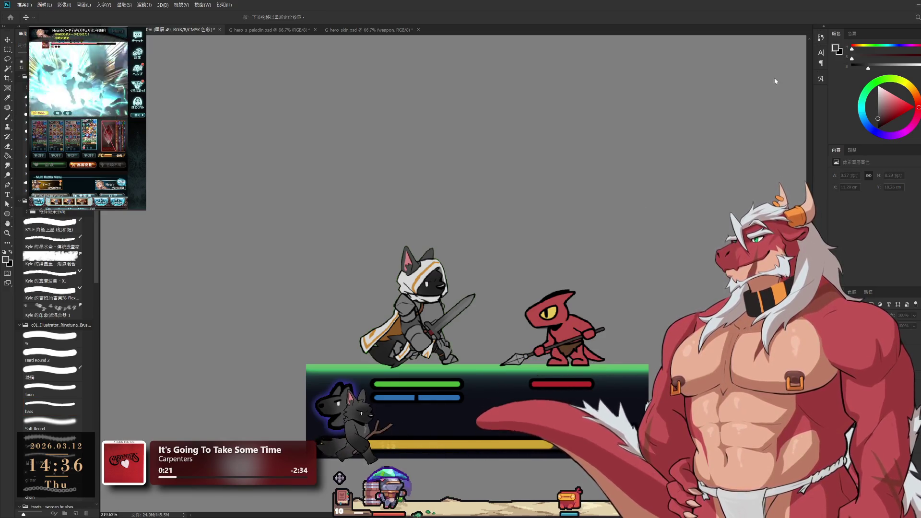
key("i")
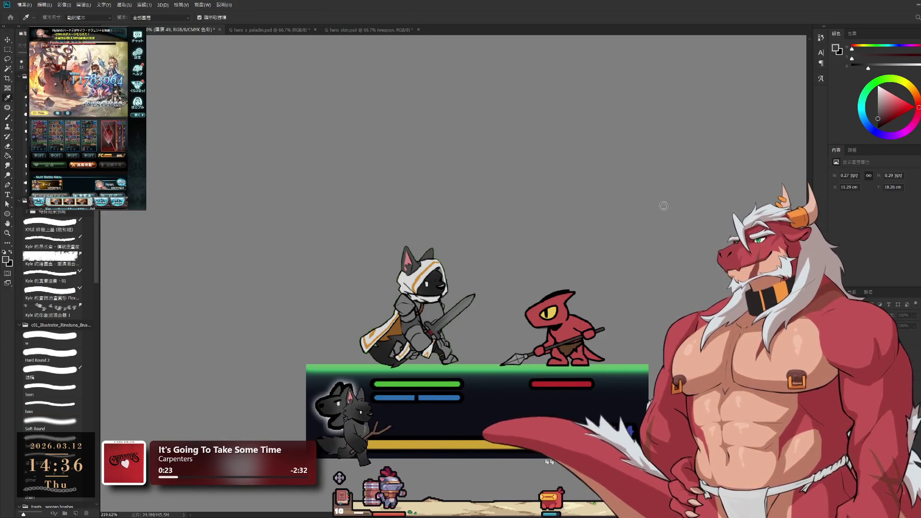
key("v")
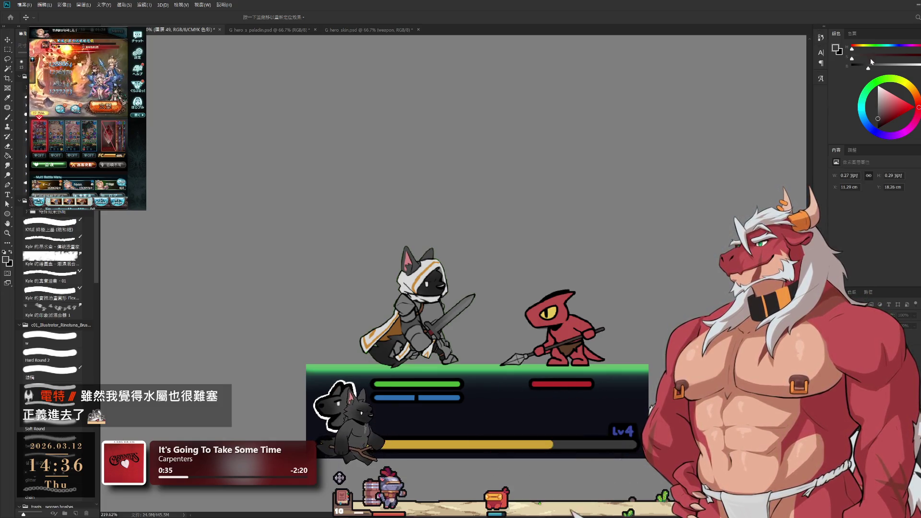
Step: Switch to the Brush, then dismiss the game's reward and mission popups and confirm the party
key("b")
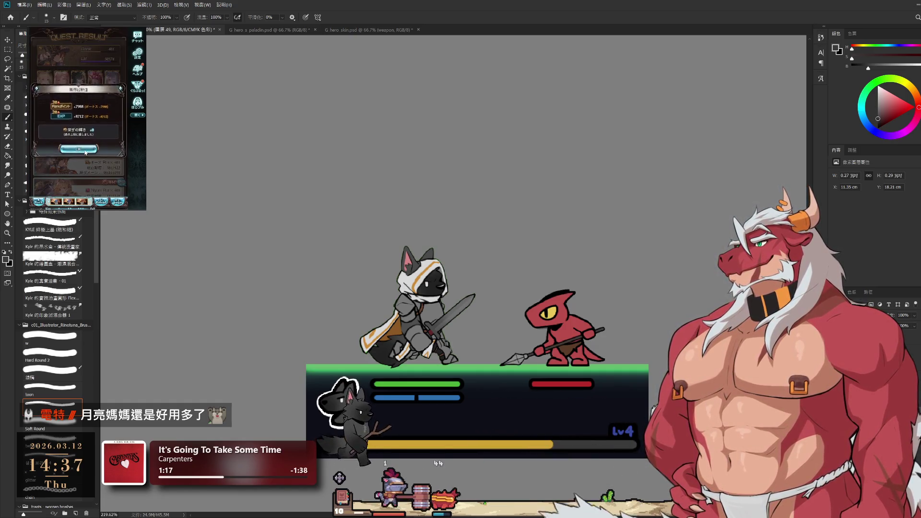
left_click(85, 153)
left_click(79, 161)
left_click(96, 171)
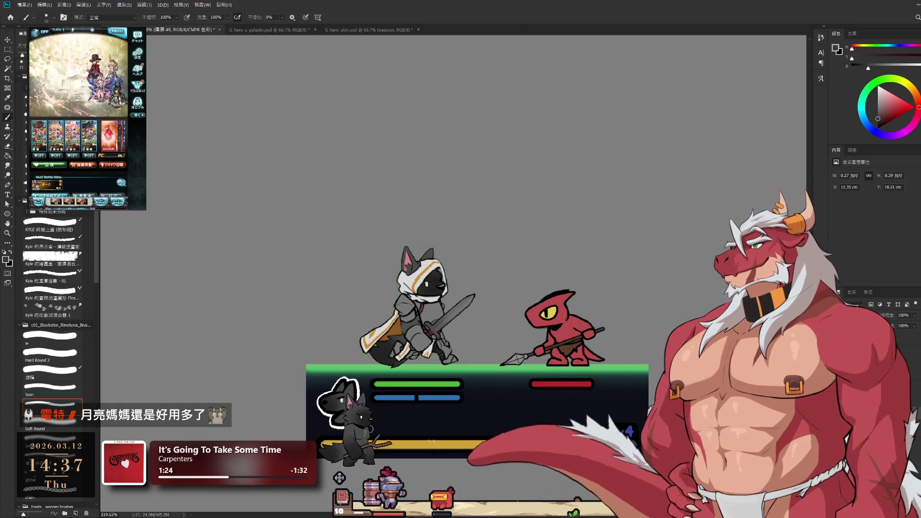
Step: Select wolf portrait layer 圖層 29 and drag it up and to the right
left_click(375, 432, "ctrl")
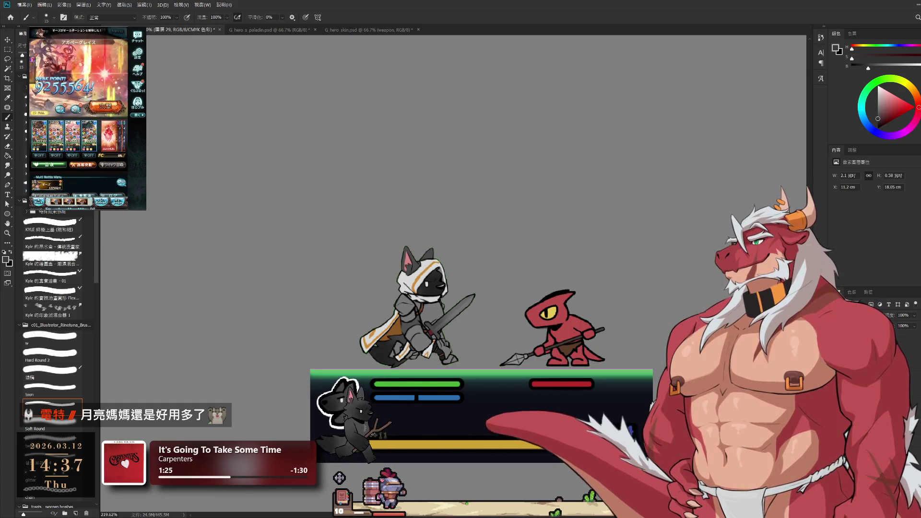
left_click_drag(341, 407, 370, 400)
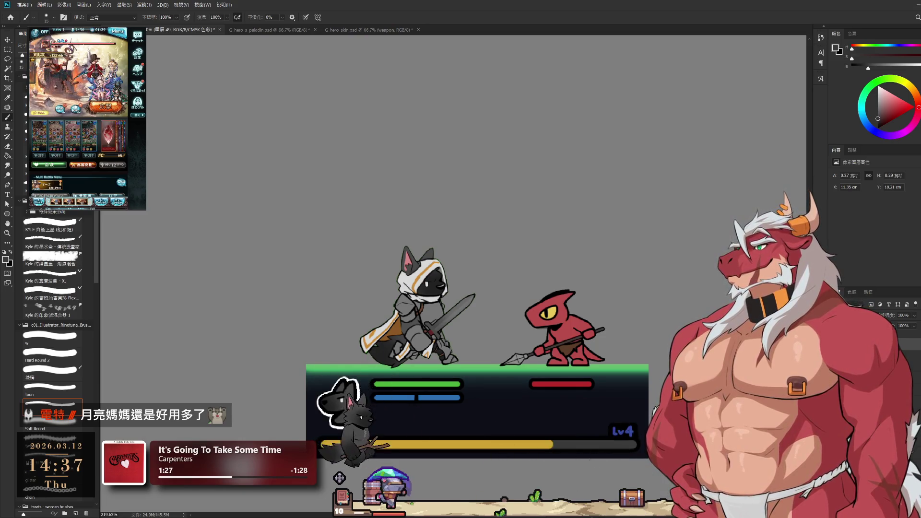
scroll(473, 399, "down", 5)
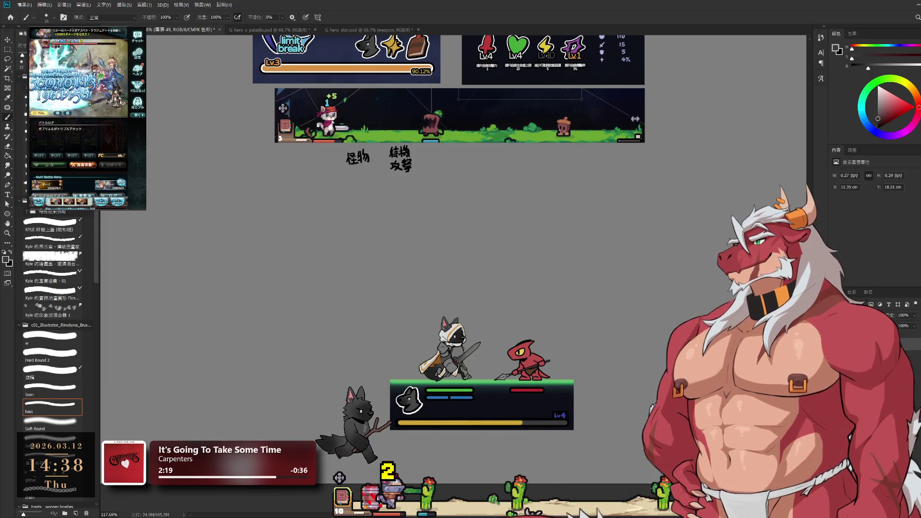
scroll(413, 422, "up", 2)
scroll(412, 422, "up", 2)
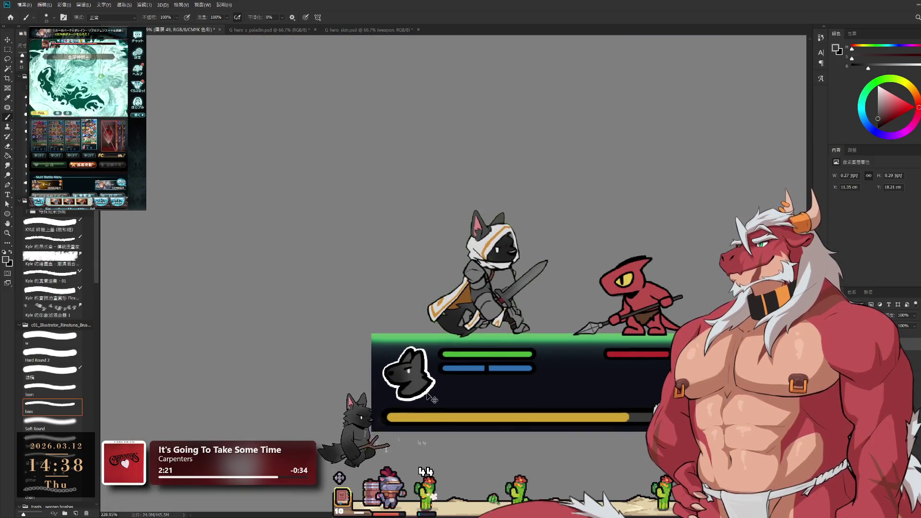
scroll(422, 407, "up", 1)
key("ctrl+comma")
key("ctrl+comma")
key("ctrl+comma")
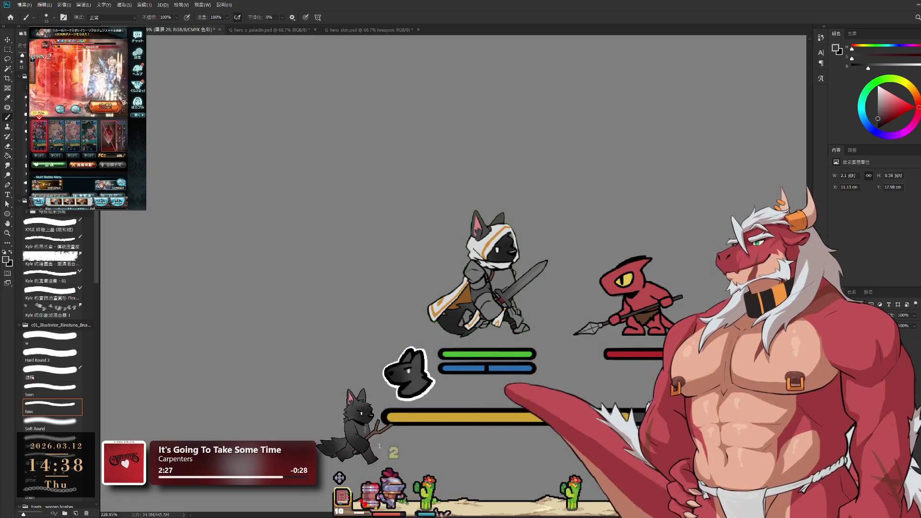
key("ctrl+comma")
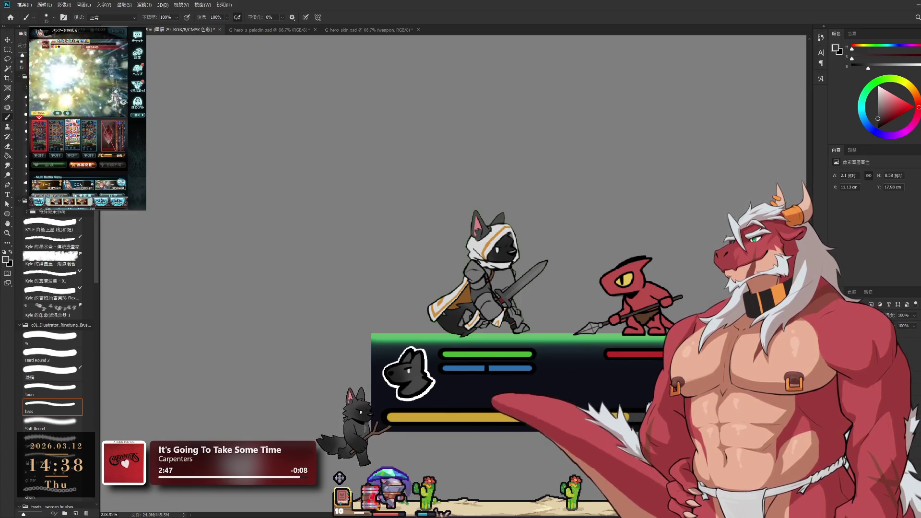
key("alt+bracketright")
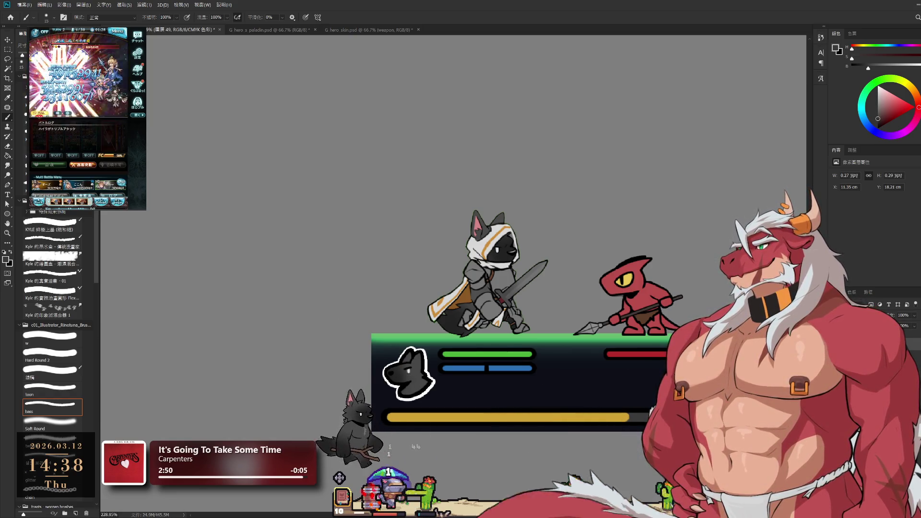
key("h")
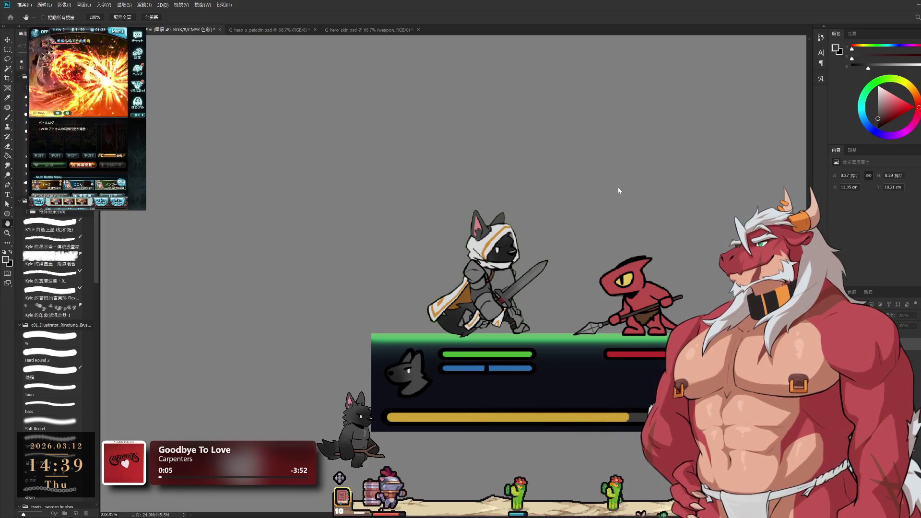
Step: Switch to the Brush tool, then clear the game's reward popup and start a new quest
key("b")
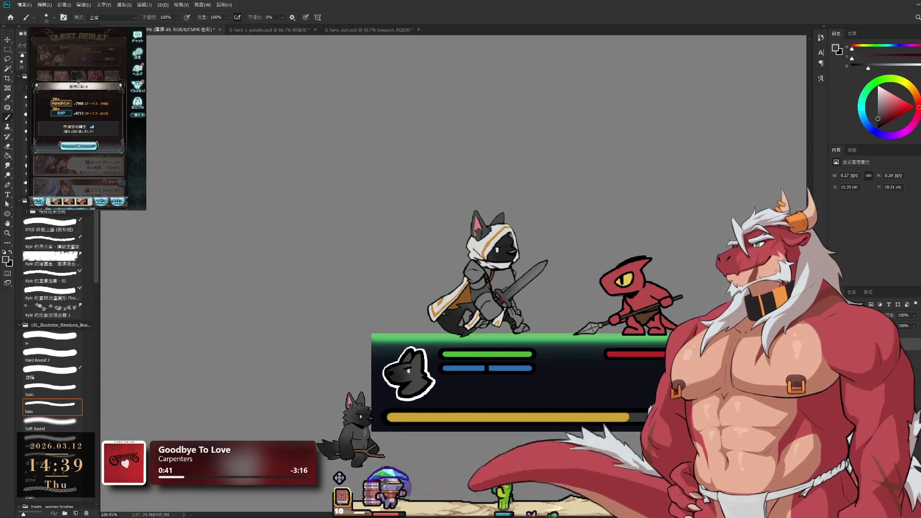
left_click(78, 146)
left_click(75, 119)
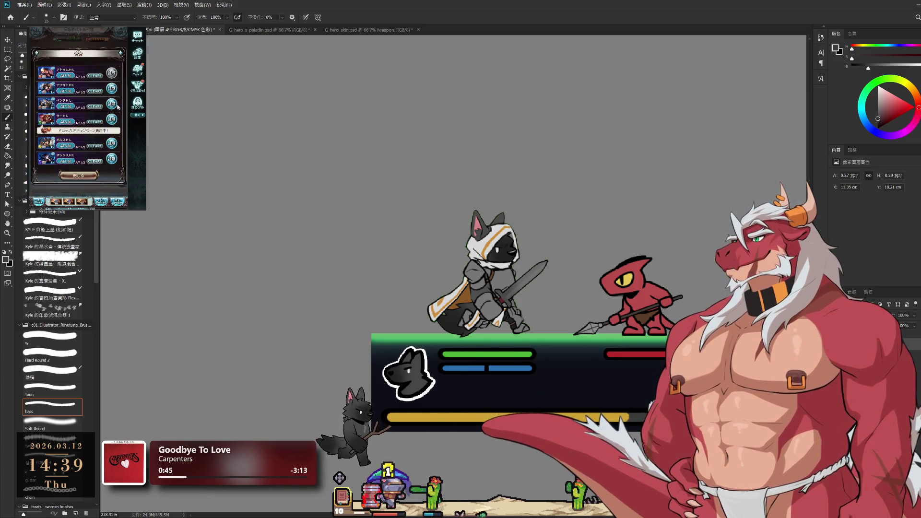
left_click(117, 106)
left_click(107, 170)
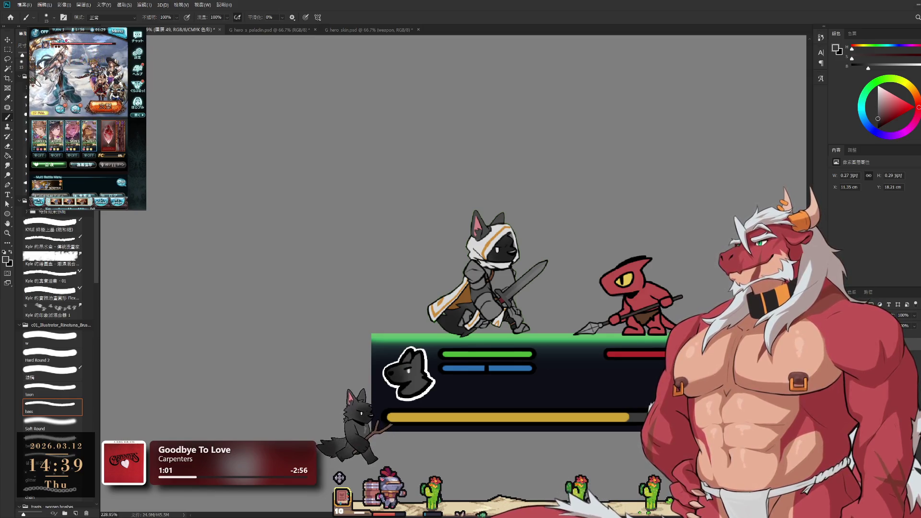
left_click(109, 136)
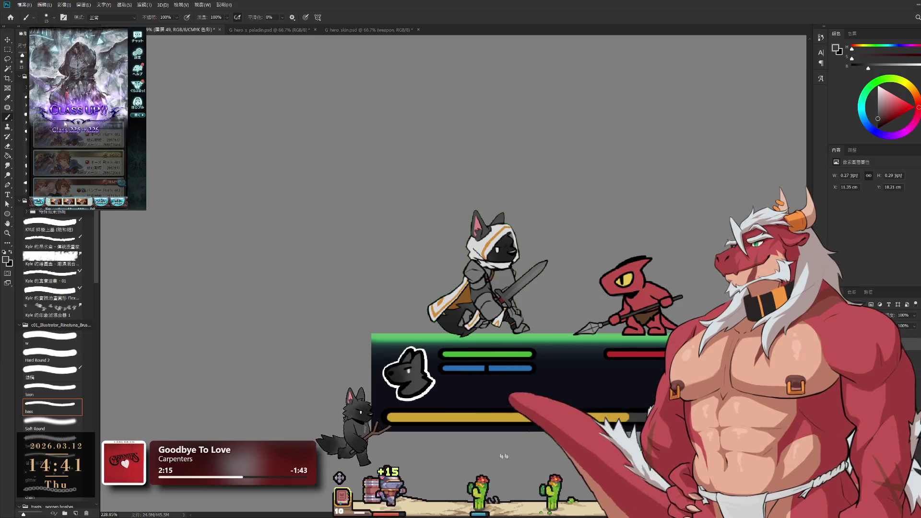
left_click(71, 120)
left_click(84, 167)
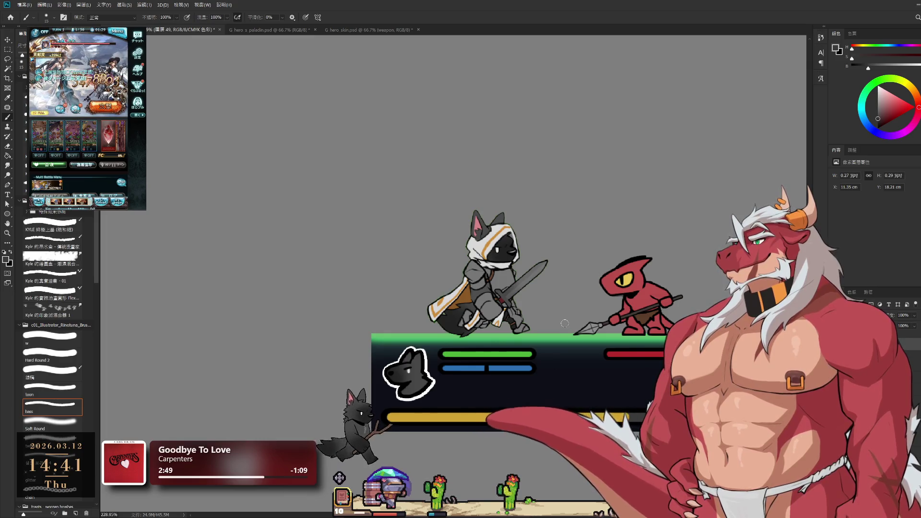
scroll(539, 324, "down", 2)
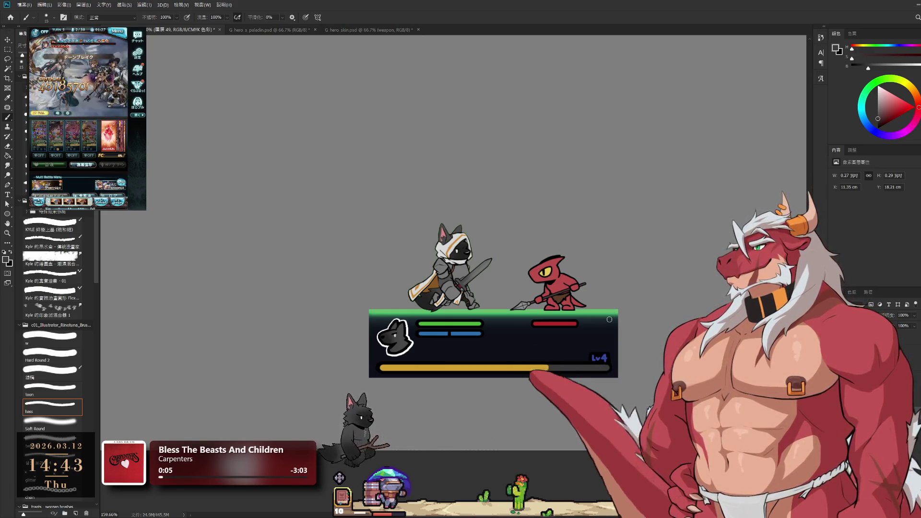
left_click_drag(395, 331, 393, 322)
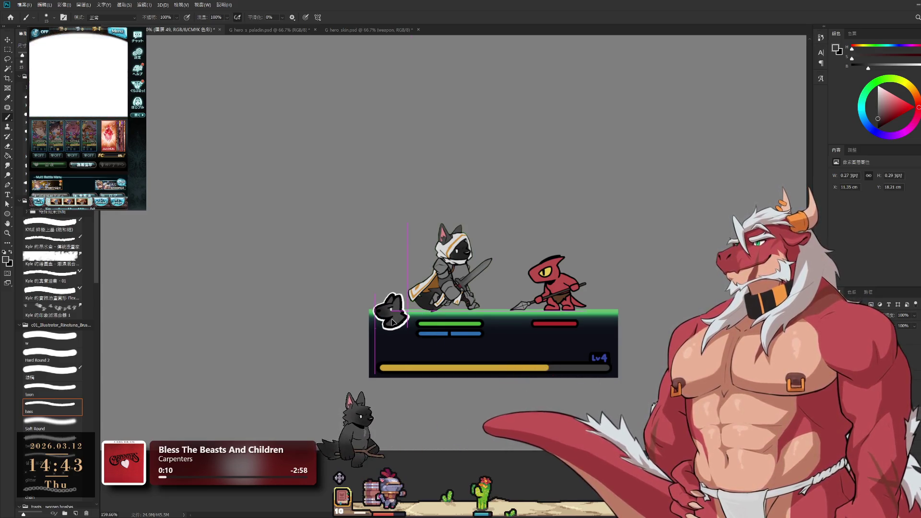
Step: Undo an accidental gold-bar move and delete the dark panel's lower part with a rectangular selection
left_click_drag(461, 372, 463, 360)
key("ctrl+z")
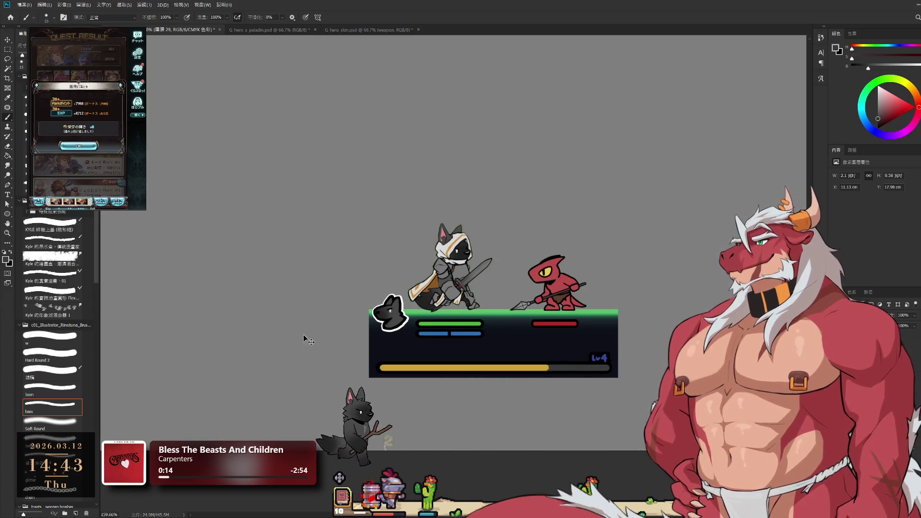
left_click(8, 50)
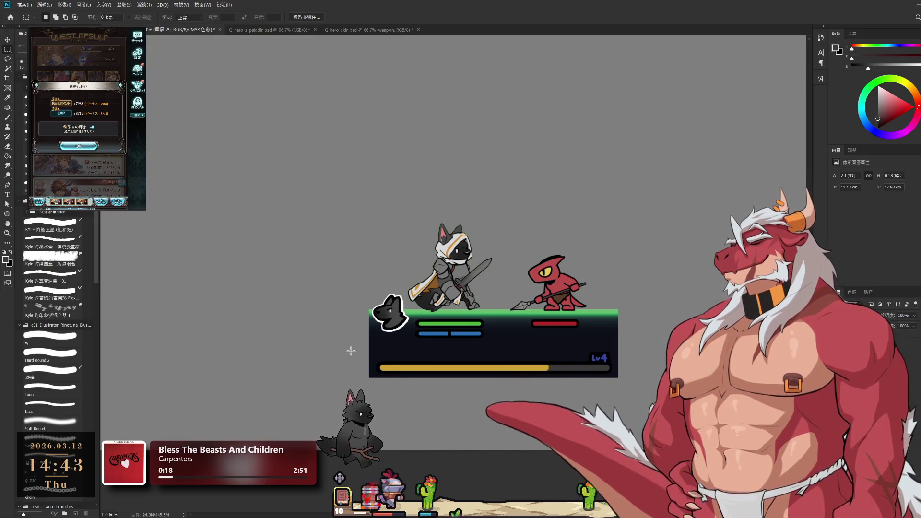
left_click_drag(363, 356, 621, 381)
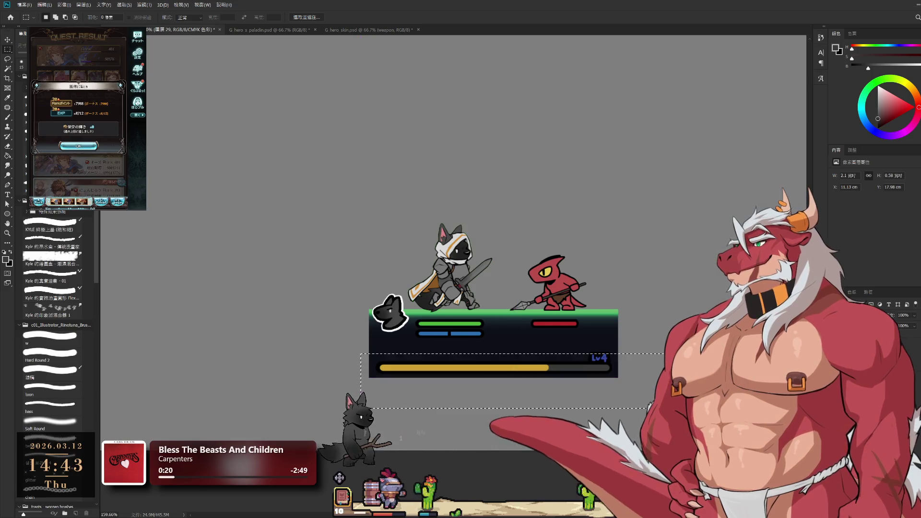
key("Delete")
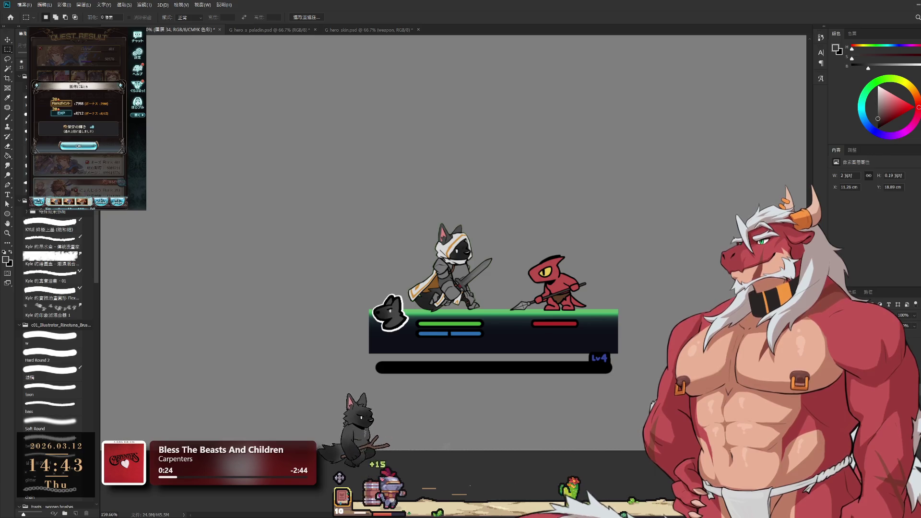
Step: Nudge the gold bar down one pixel and stretch the shortened panel to enclose it
key("ctrl+t")
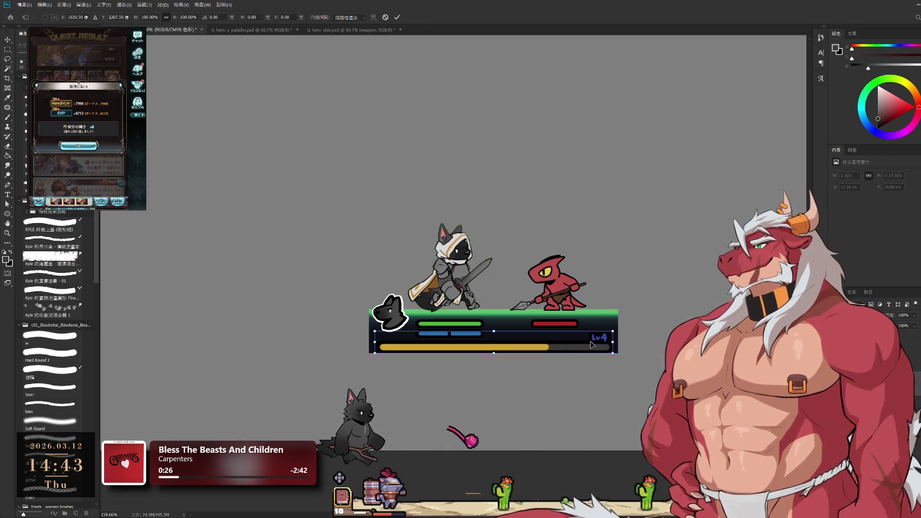
key("Down")
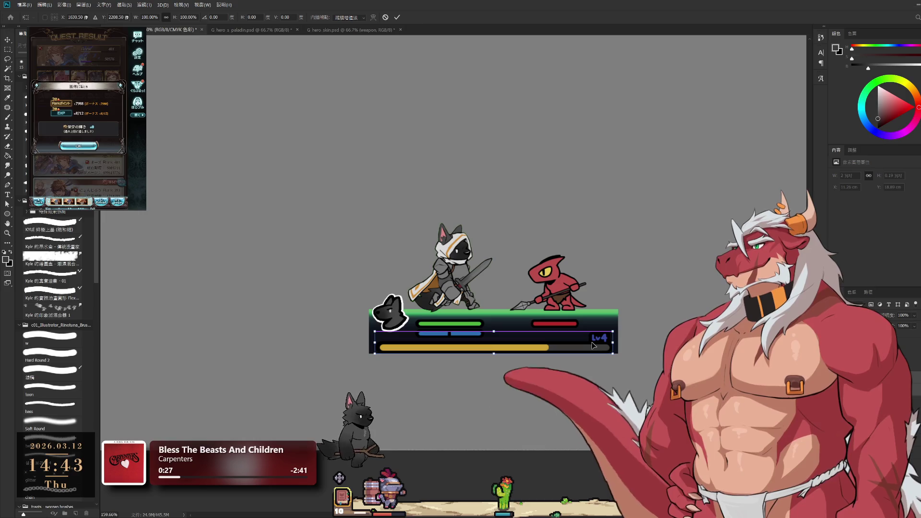
key("Return")
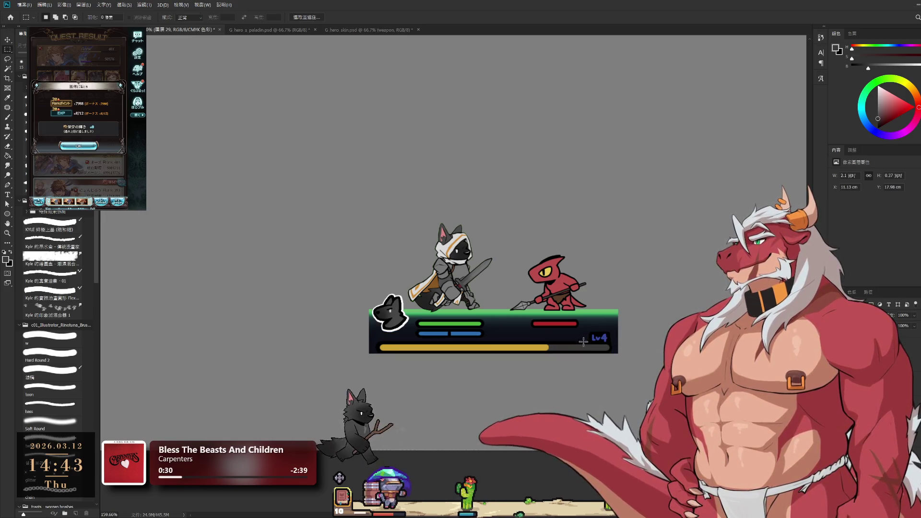
key("ctrl+t")
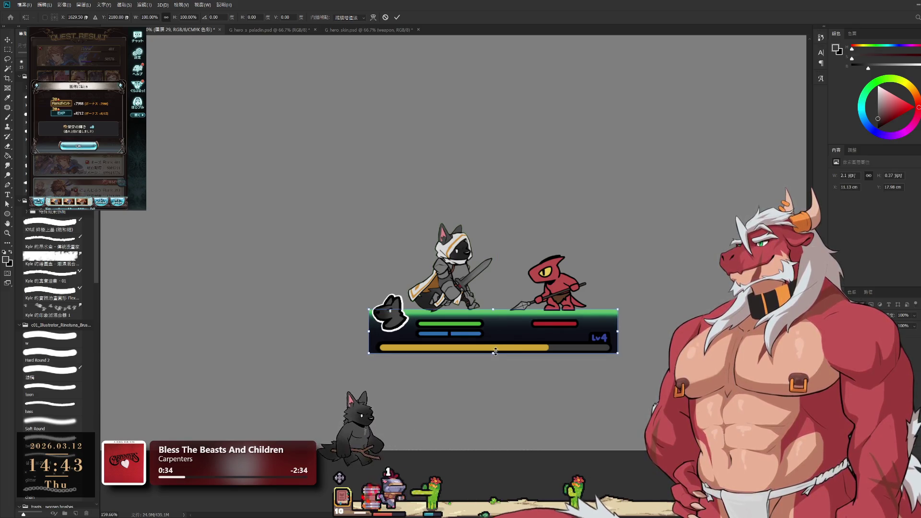
left_click_drag(495, 352, 497, 356)
left_click_drag(494, 313, 496, 311)
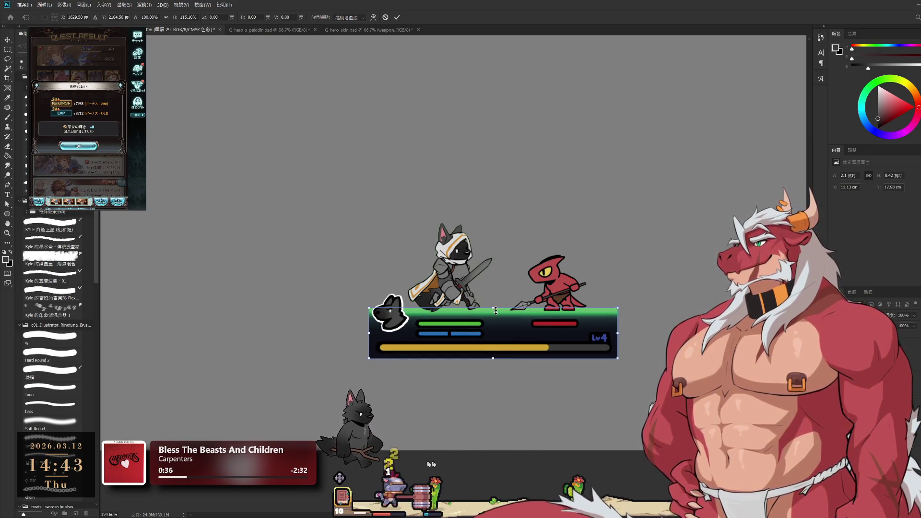
key("Return")
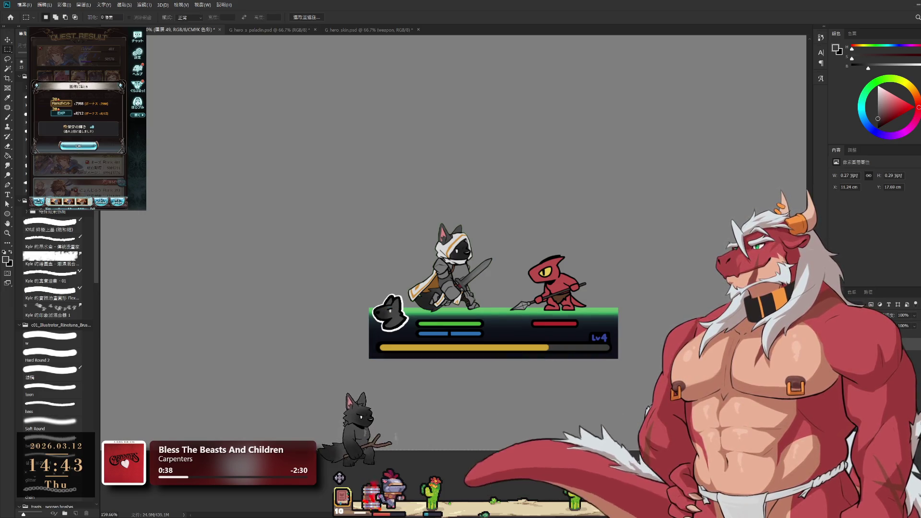
left_click_drag(556, 314, 559, 348)
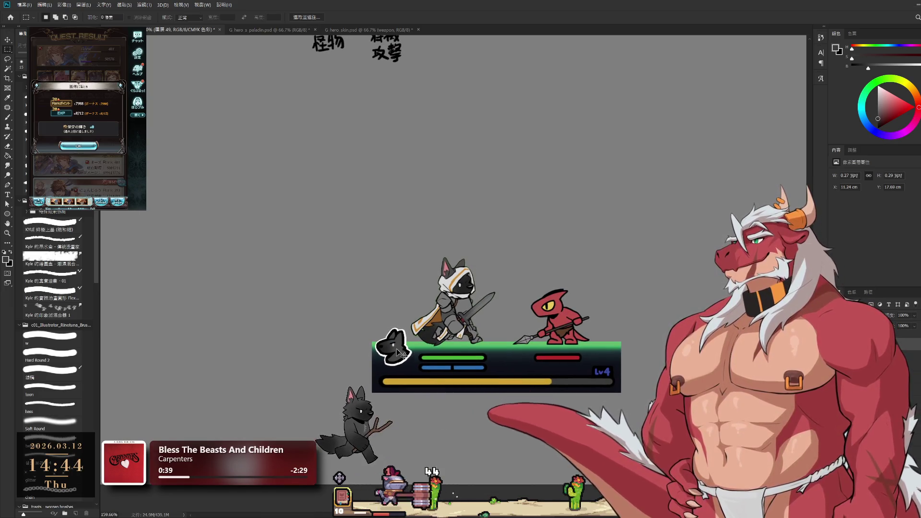
left_click_drag(401, 354, 401, 356)
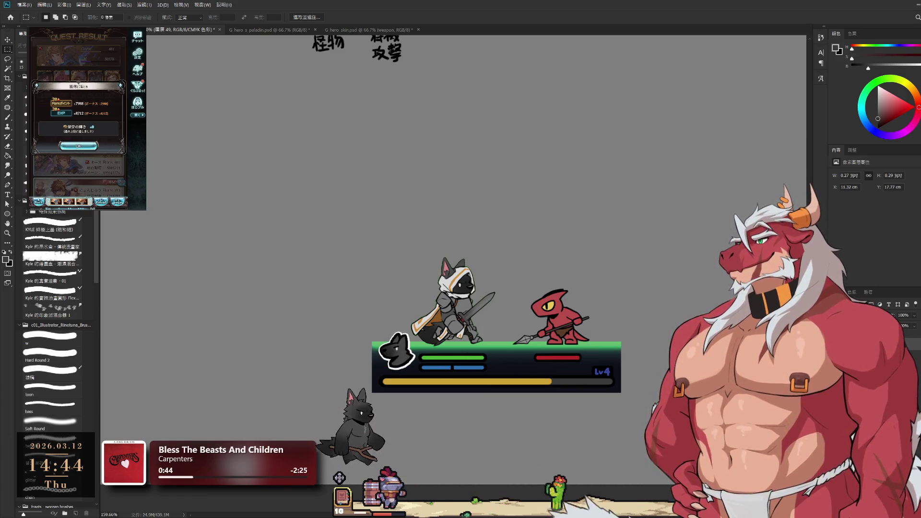
left_click(78, 146)
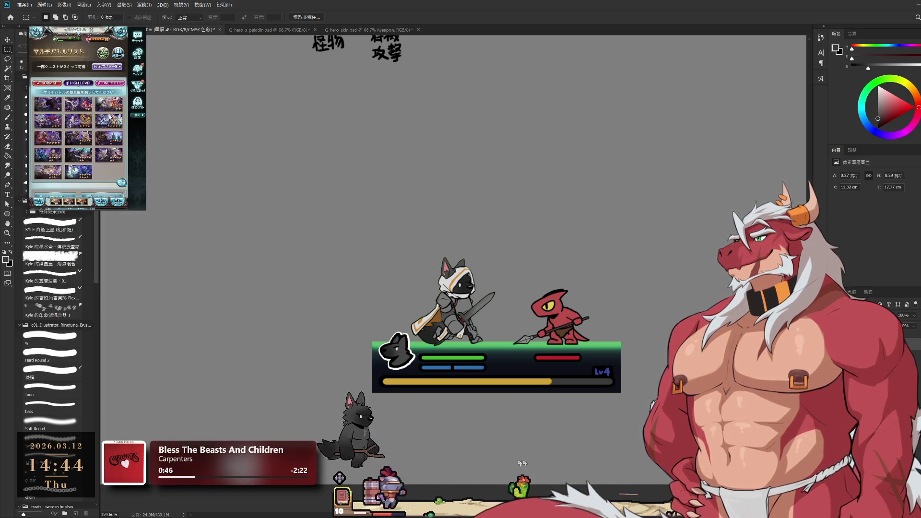
left_click(104, 121)
left_click(96, 173)
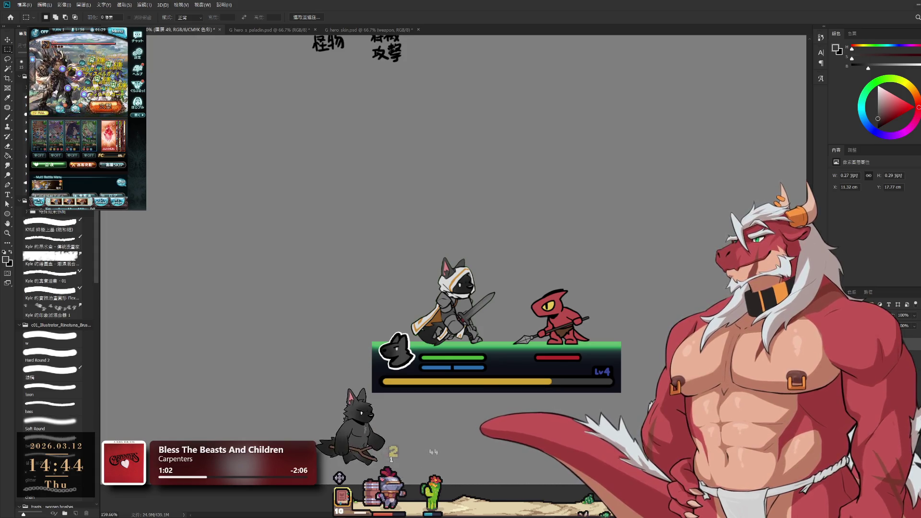
key("i")
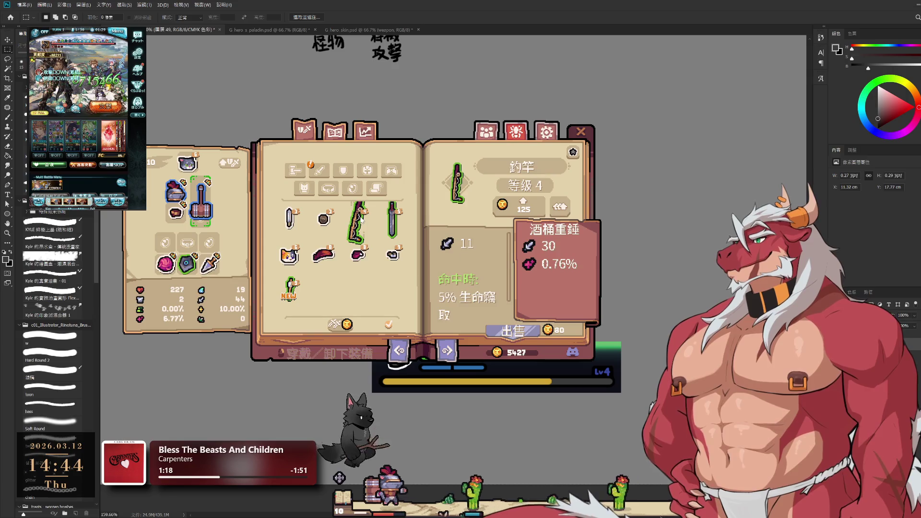
Step: Filter the equipment book by weapon type, then switch to the first category
left_click(328, 189)
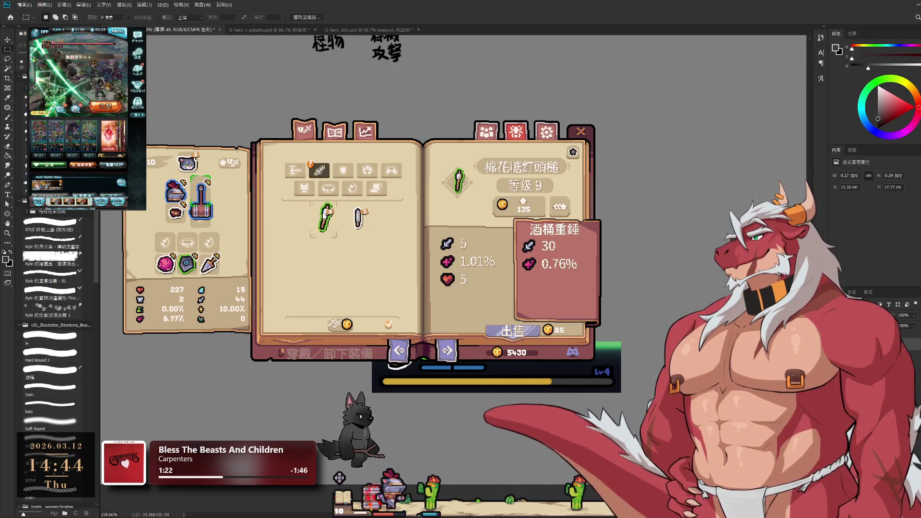
left_click(296, 168)
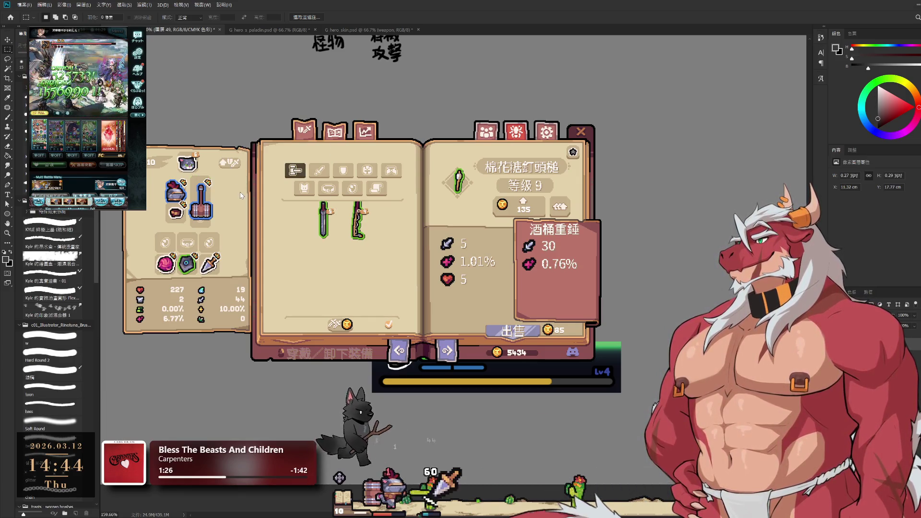
Step: Close the game's equipment book, then zoom and pan onto the battle panel mockup
left_click(573, 154)
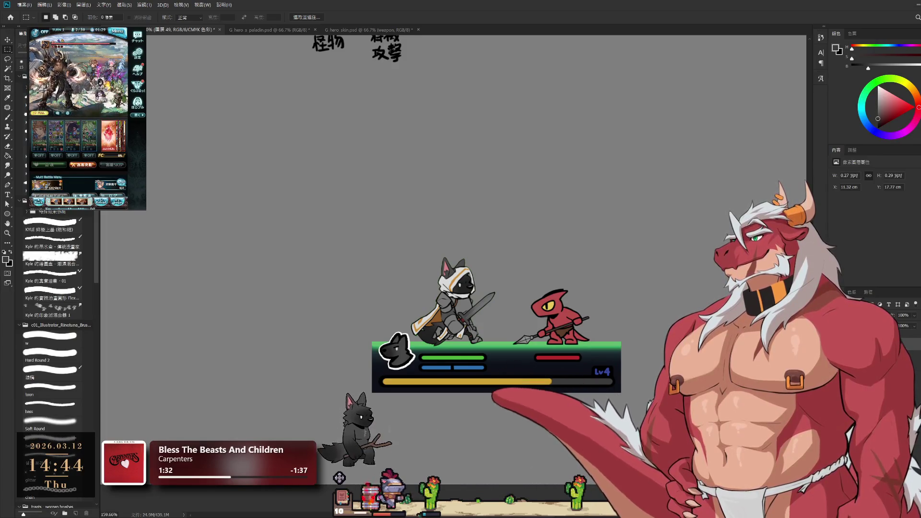
scroll(618, 284, "up", 4)
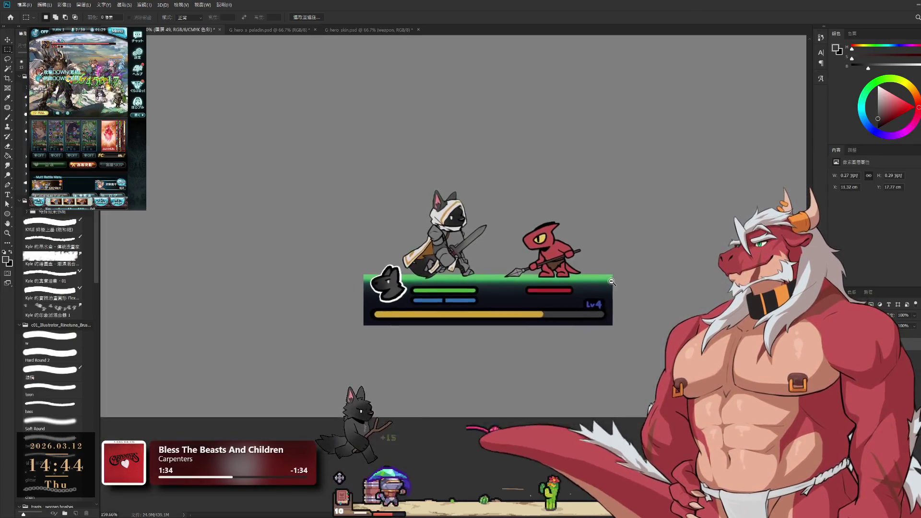
left_click_drag(617, 283, 659, 302)
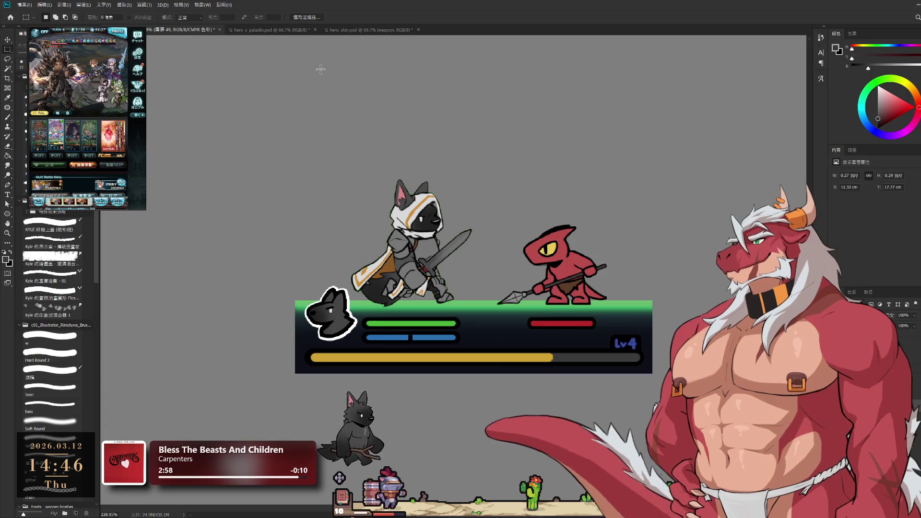
left_click(372, 28)
Step: Return from the paladin sprite file to hero_skin.psd and toggle armour group 群組 1's visibility
left_click(277, 31)
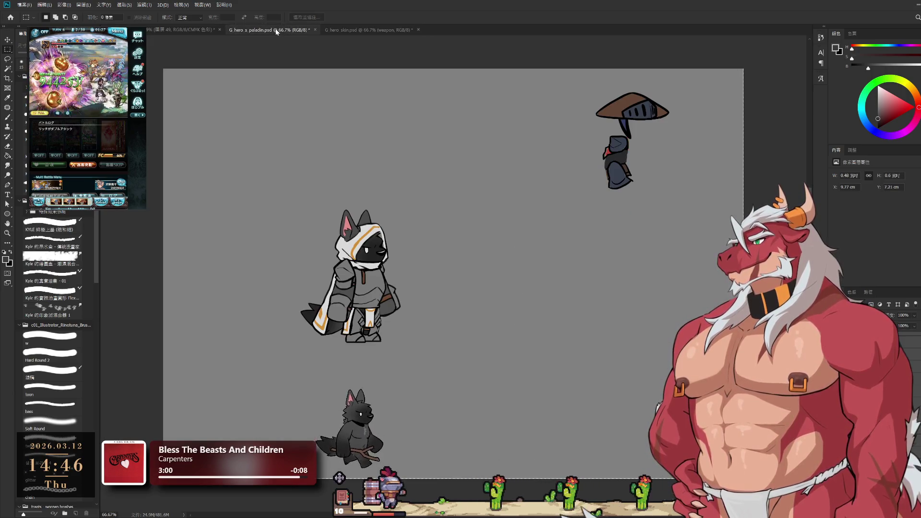
left_click(372, 30)
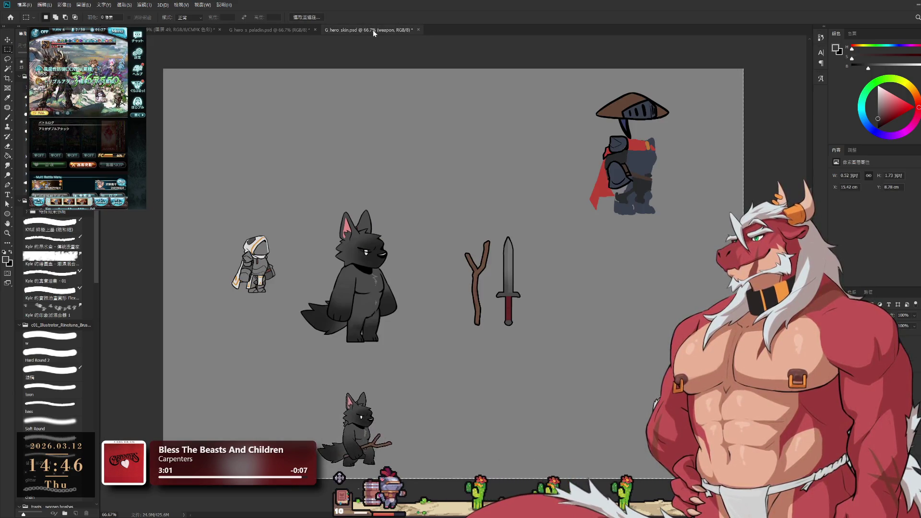
left_click(259, 269)
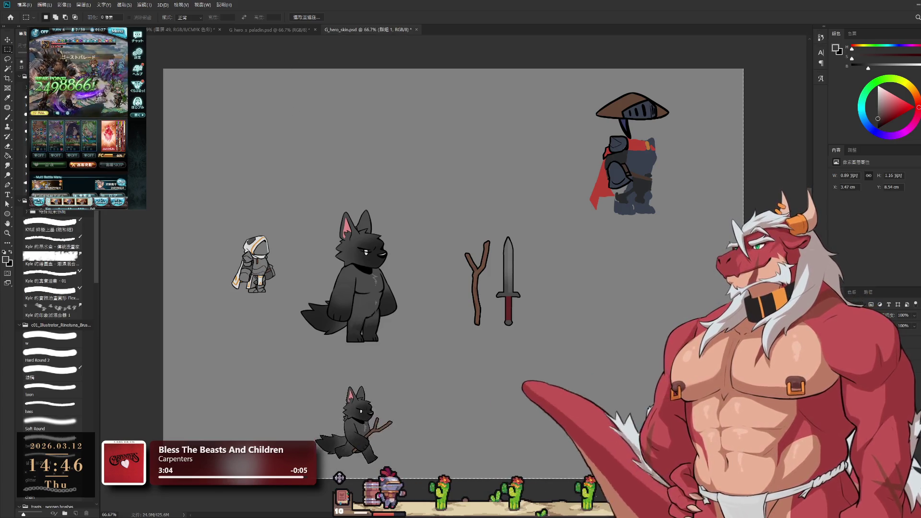
key("ctrl+comma")
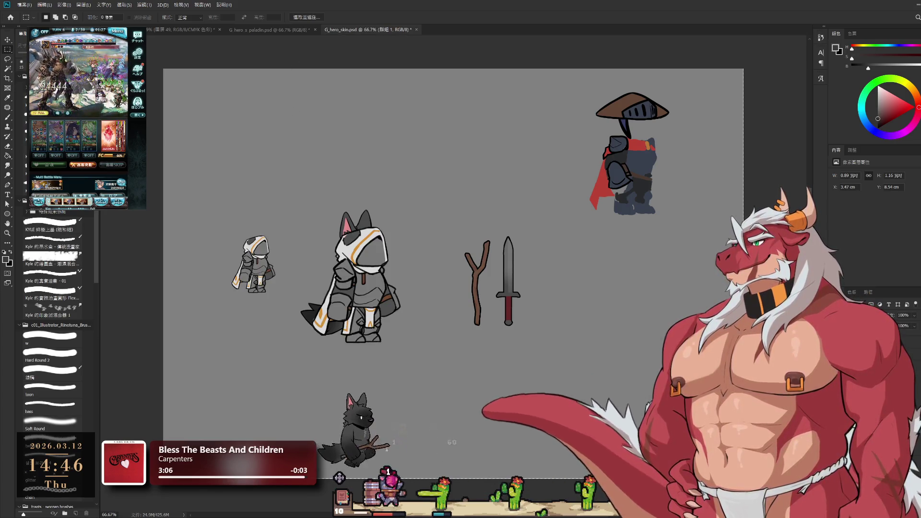
key("ctrl+comma")
key("ctrl+comma")
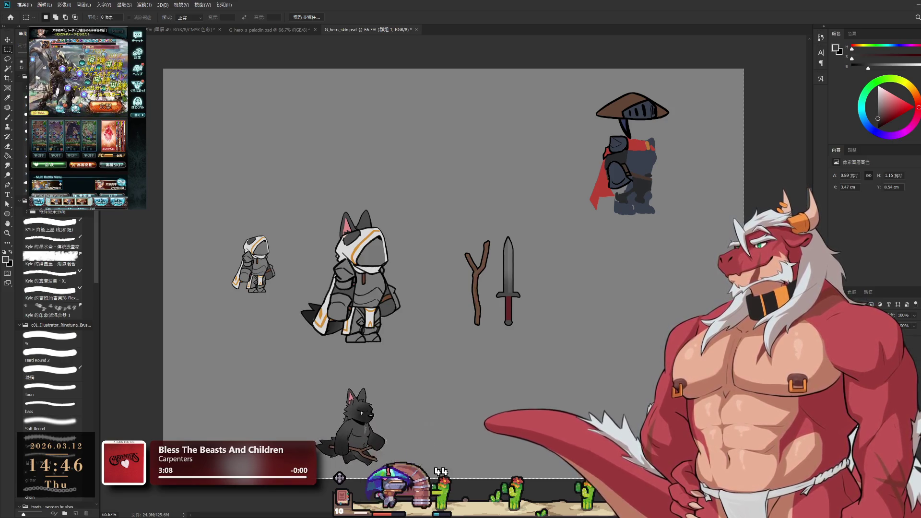
key("ctrl+comma")
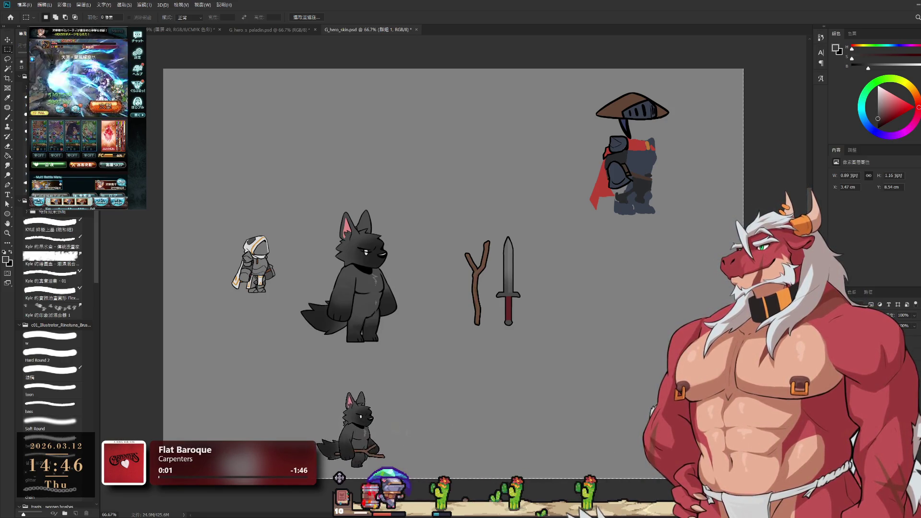
Step: Zoom in on the wolf, hide the hooded armour group and select empty layer 圖層 85
left_click_drag(351, 260, 414, 241)
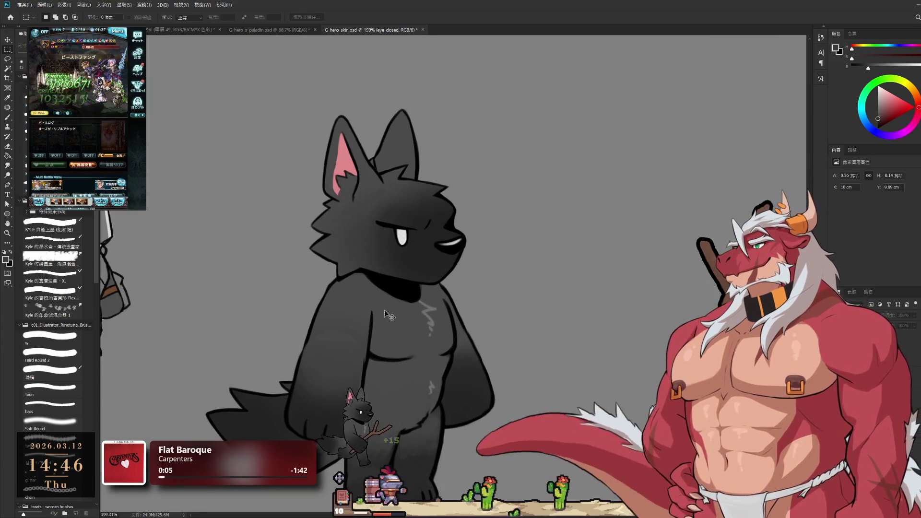
key("ctrl+comma")
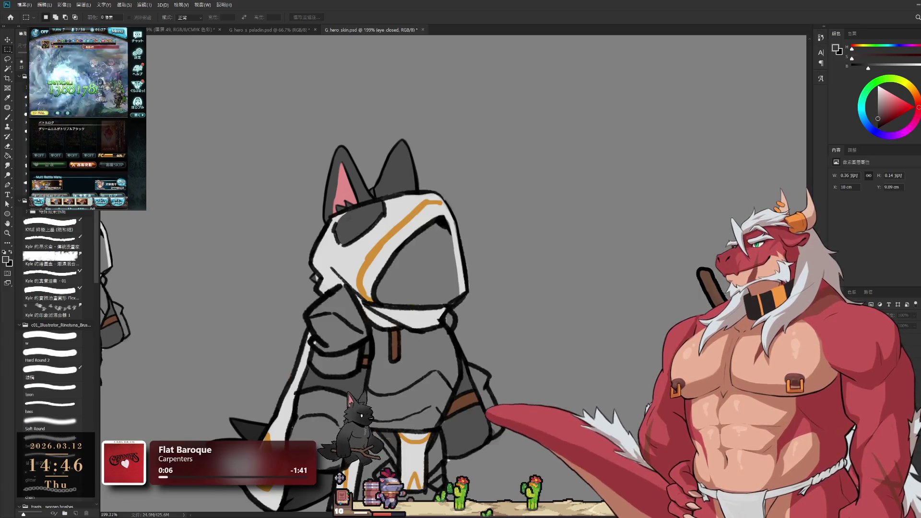
scroll(484, 303, "down", 2)
key("ctrl+g")
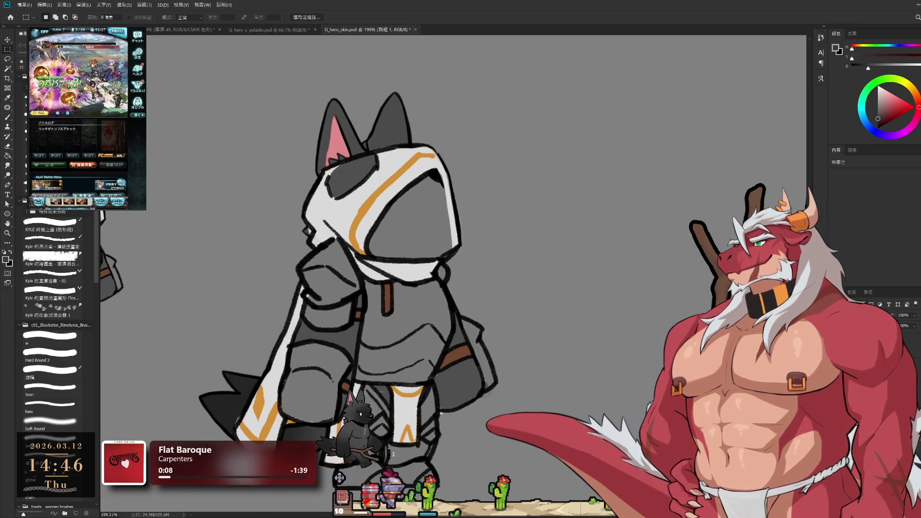
key("ctrl+comma")
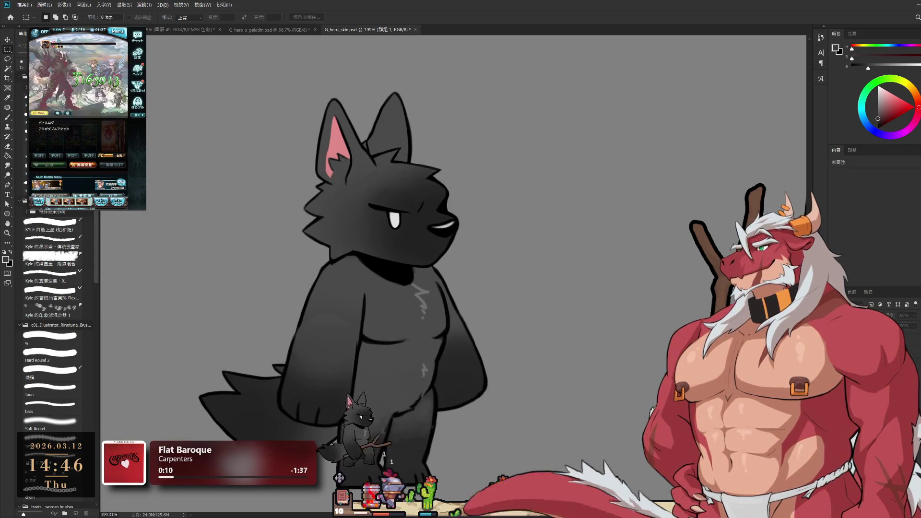
key("ctrl+shift+alt+n")
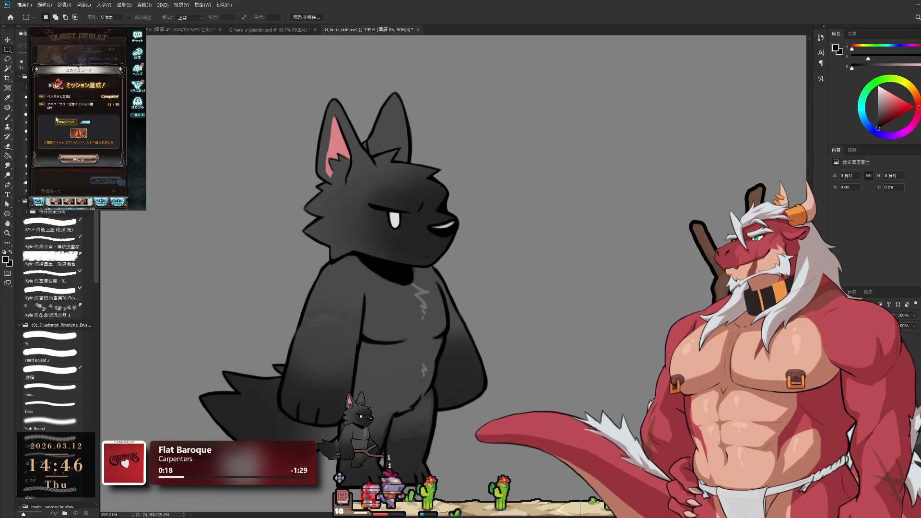
left_click(89, 161)
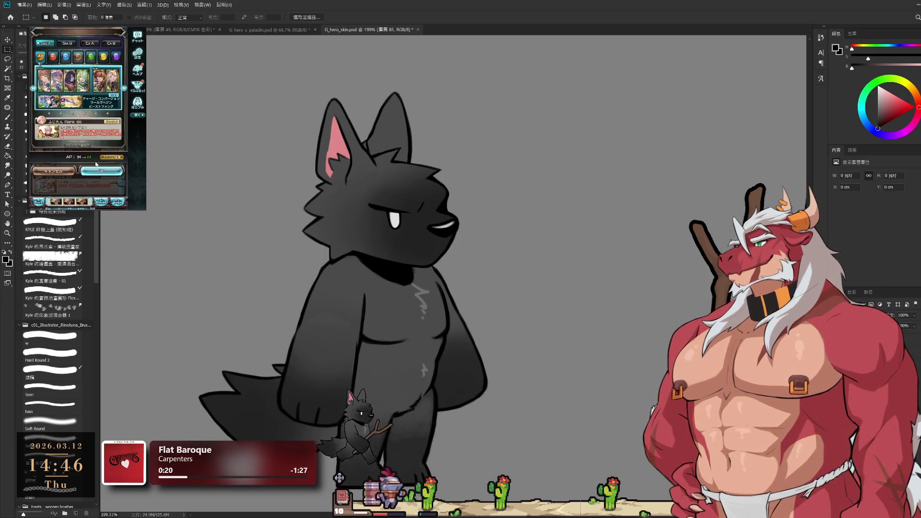
left_click(95, 172)
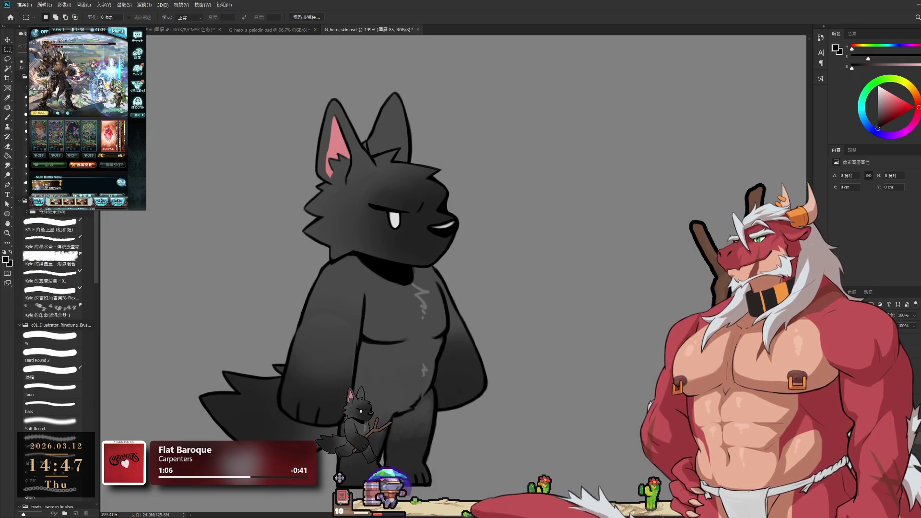
Step: With the bass brush at size 20, sketch a fur collar around the wolf's neck, erasing a stray line
left_click_drag(426, 179, 576, 161)
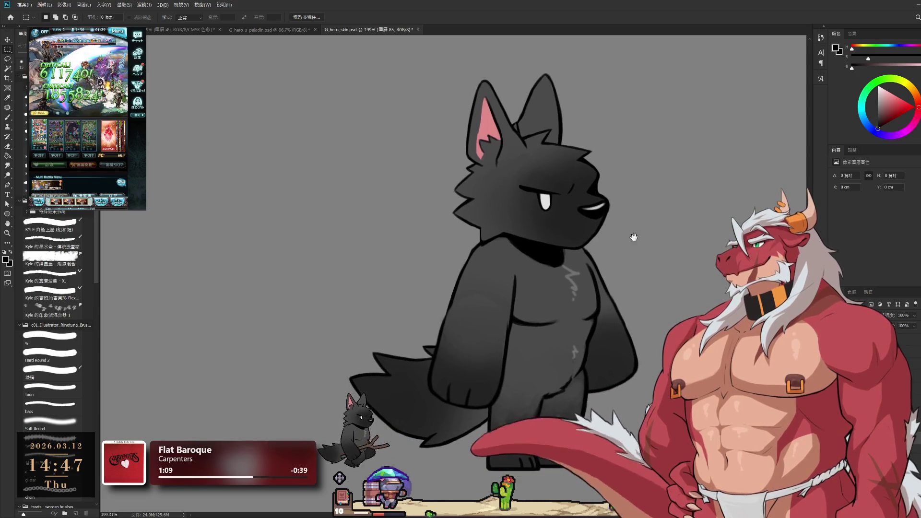
left_click(51, 405)
left_click_drag(544, 111, 490, 96)
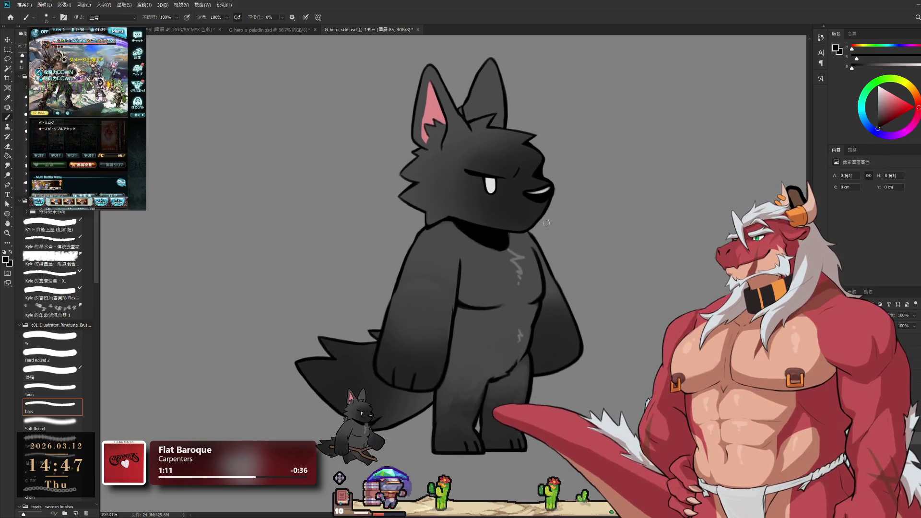
key("bracketright")
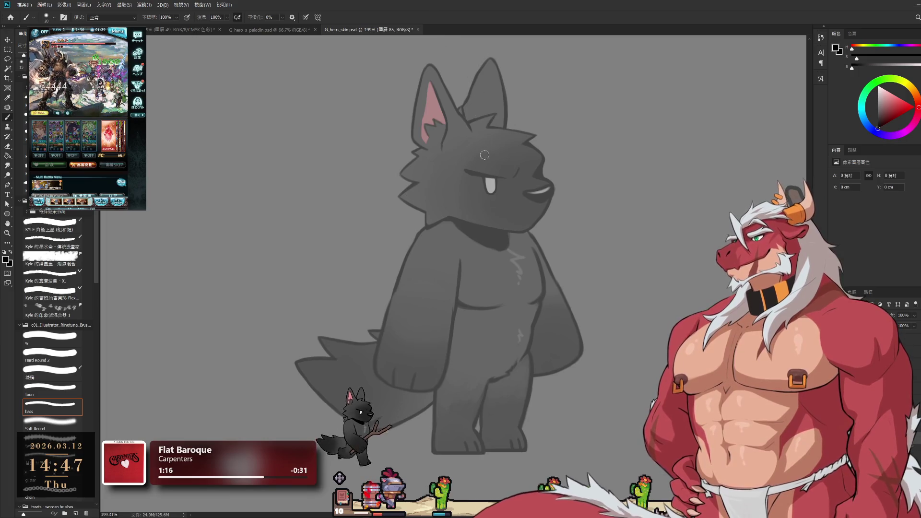
mouse_move(436, 217)
left_mouse_down()
mouse_move(415, 231)
mouse_move(397, 273)
mouse_move(428, 265)
left_mouse_up()
left_click_drag(460, 222, 494, 277)
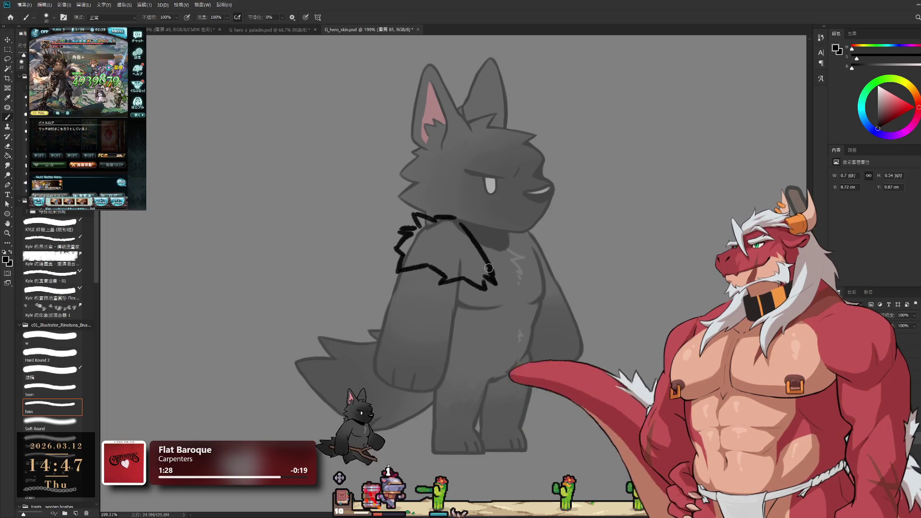
key("e")
left_click_drag(464, 229, 477, 241)
key("b")
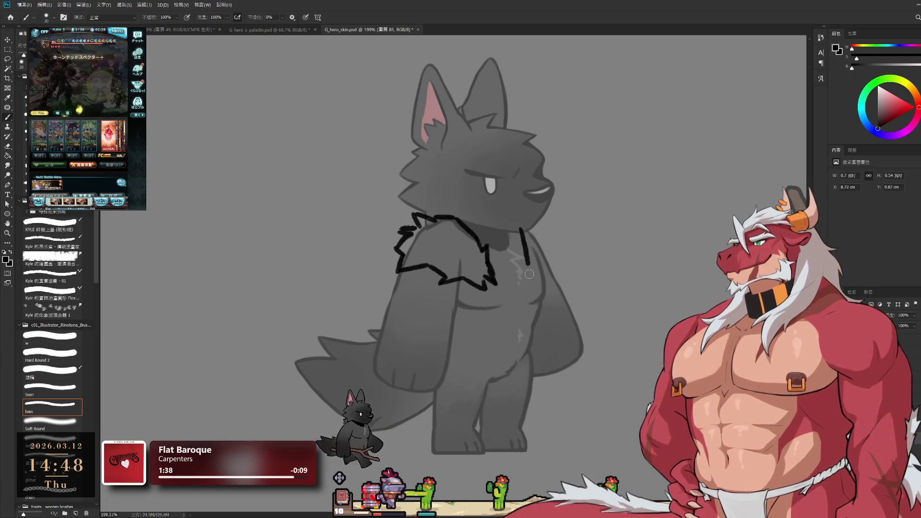
Step: Draw two strap lines down the wolf's chest, undoing an overlong end
mouse_move(521, 233)
left_mouse_down()
mouse_move(524, 262)
mouse_move(497, 323)
left_mouse_up()
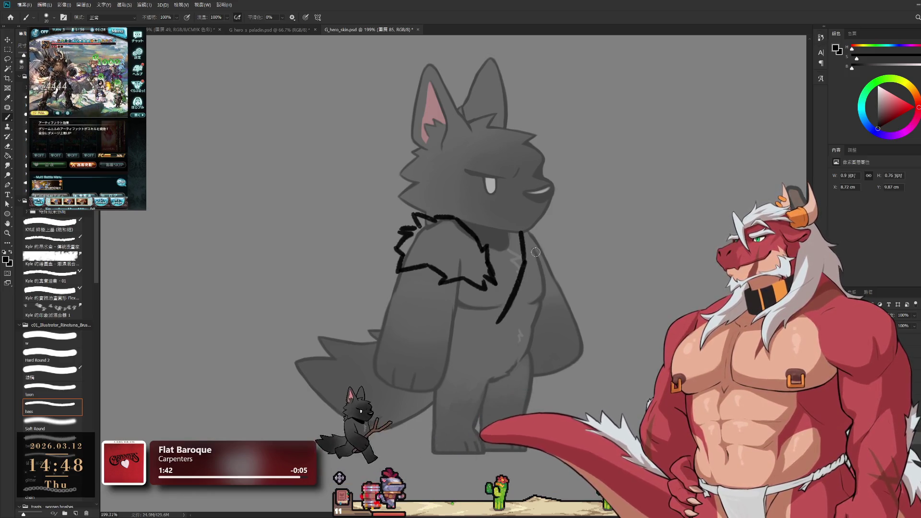
left_click_drag(528, 231, 536, 293)
key("ctrl+z")
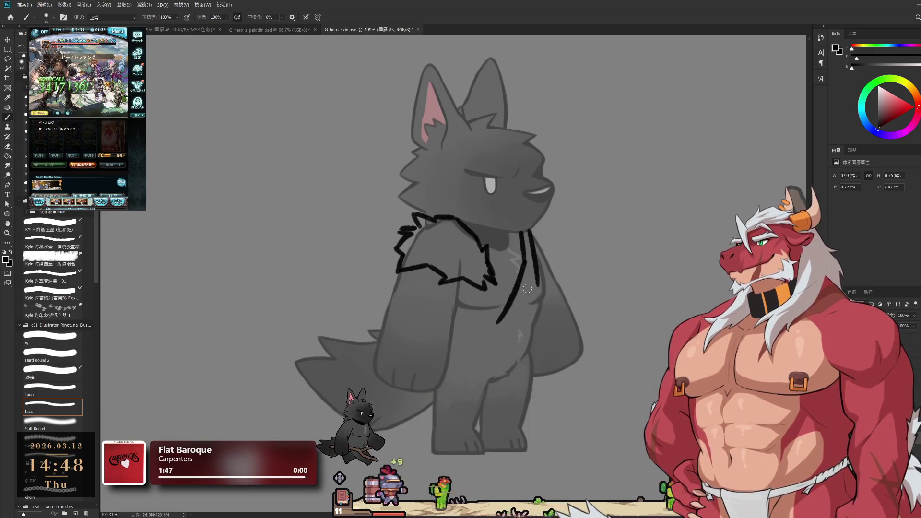
key("e")
key("b")
Step: Draw a curved sash line across the wolf's waist and extend it to the right
left_click_drag(456, 328, 534, 326)
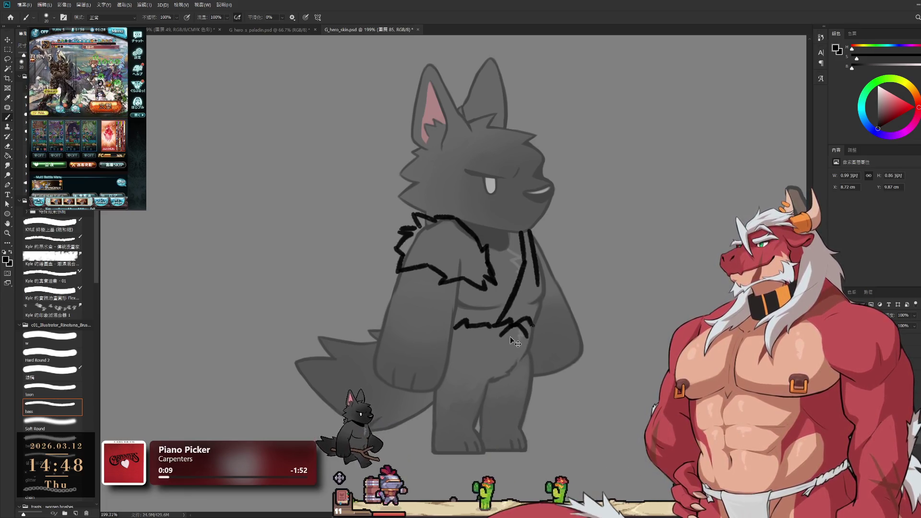
left_click_drag(508, 341, 538, 340)
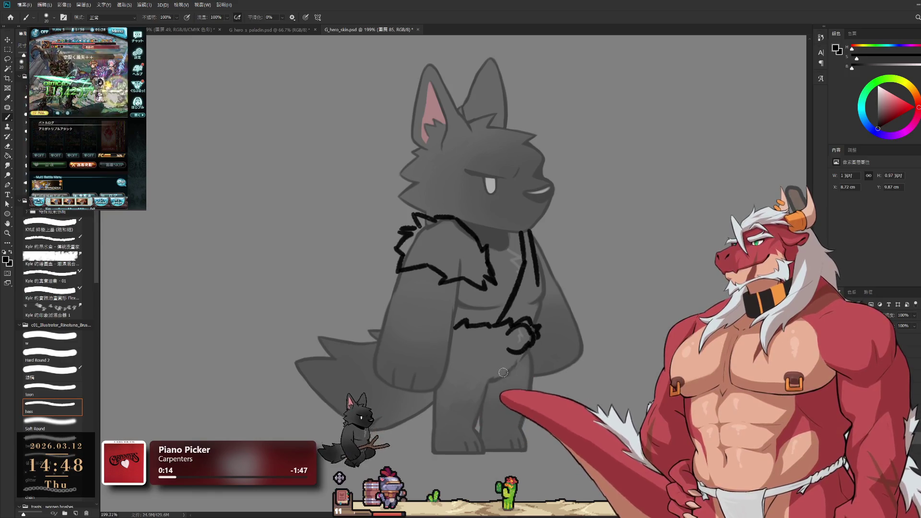
key("ctrl+z")
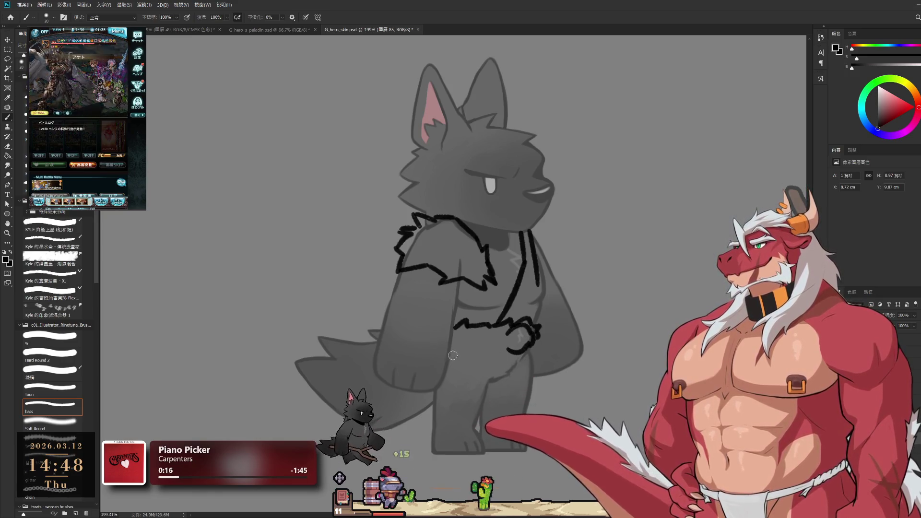
left_click_drag(494, 356, 508, 355)
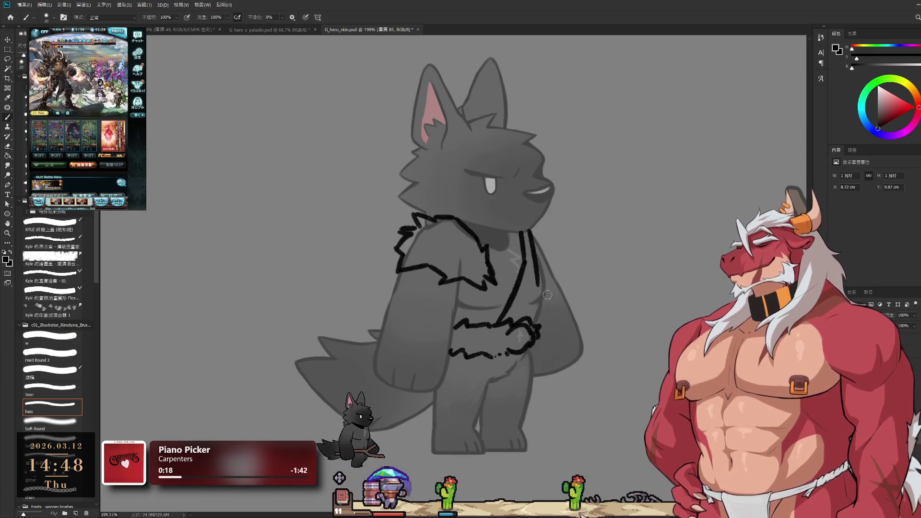